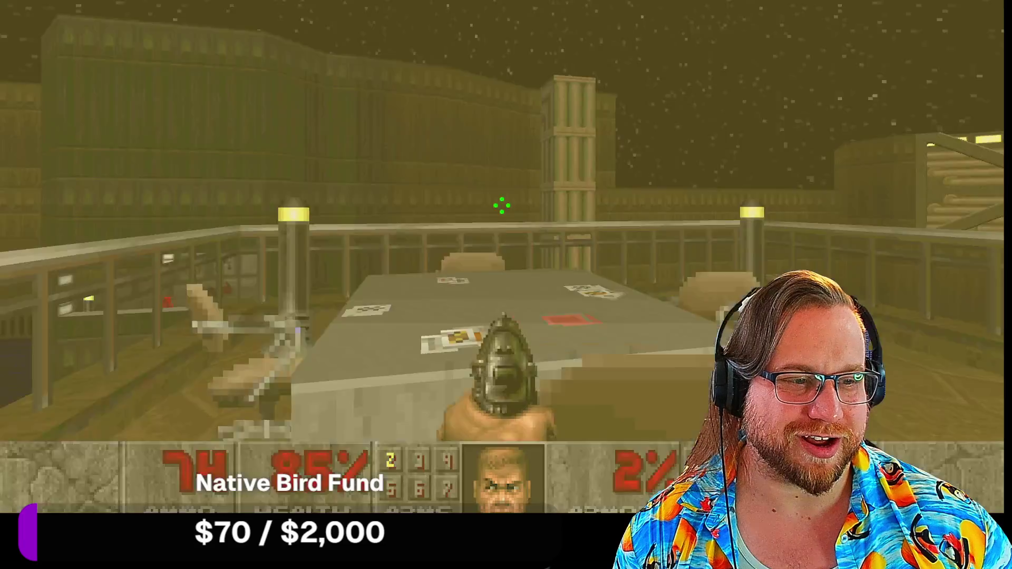
# Step: Fire the pistol near the red pillar, then advance past the card table into the LAB corridor
pyautogui.click(502, 206)
pyautogui.click(502, 205)
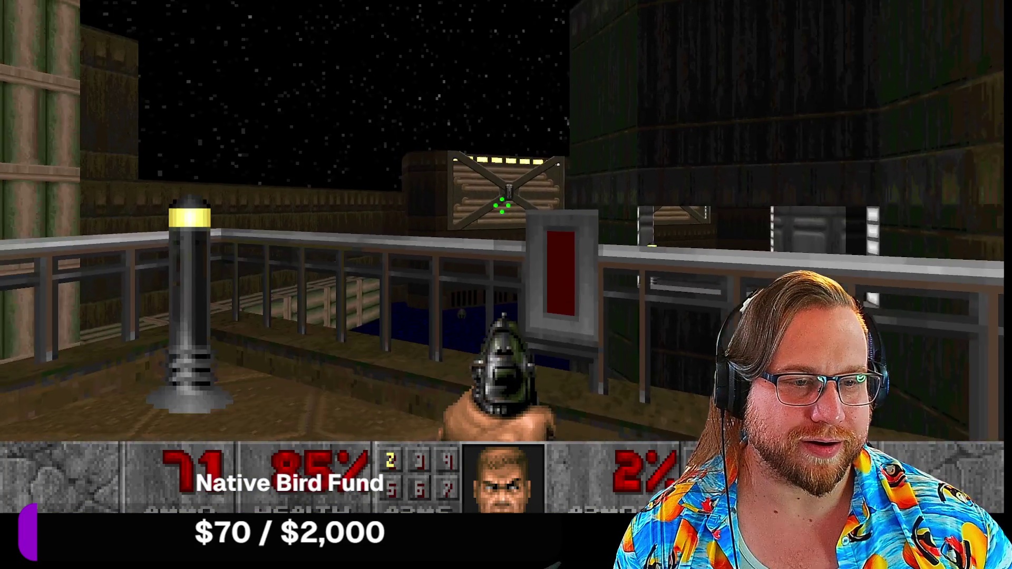
pyautogui.press('w')
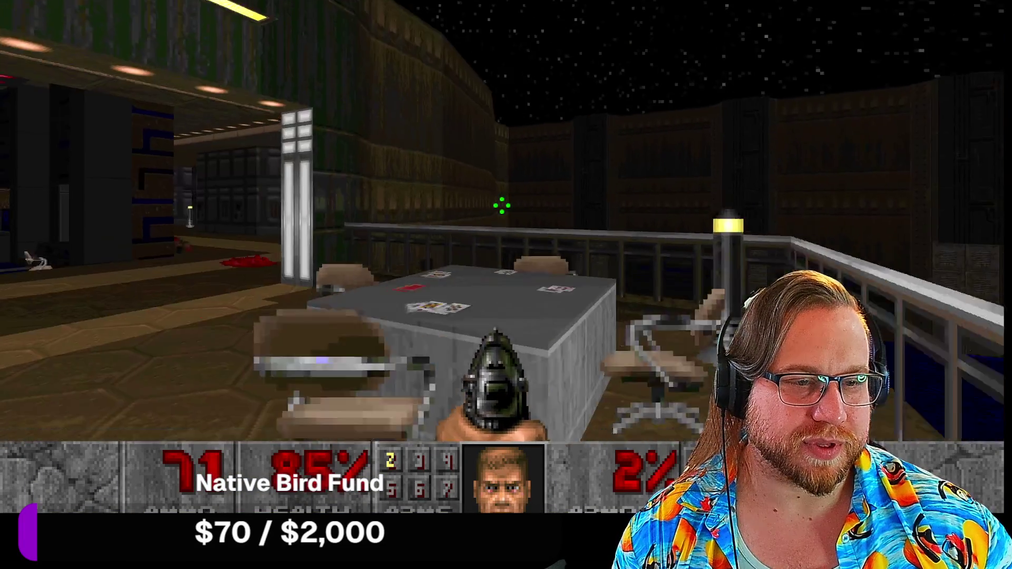
pyautogui.press('w')
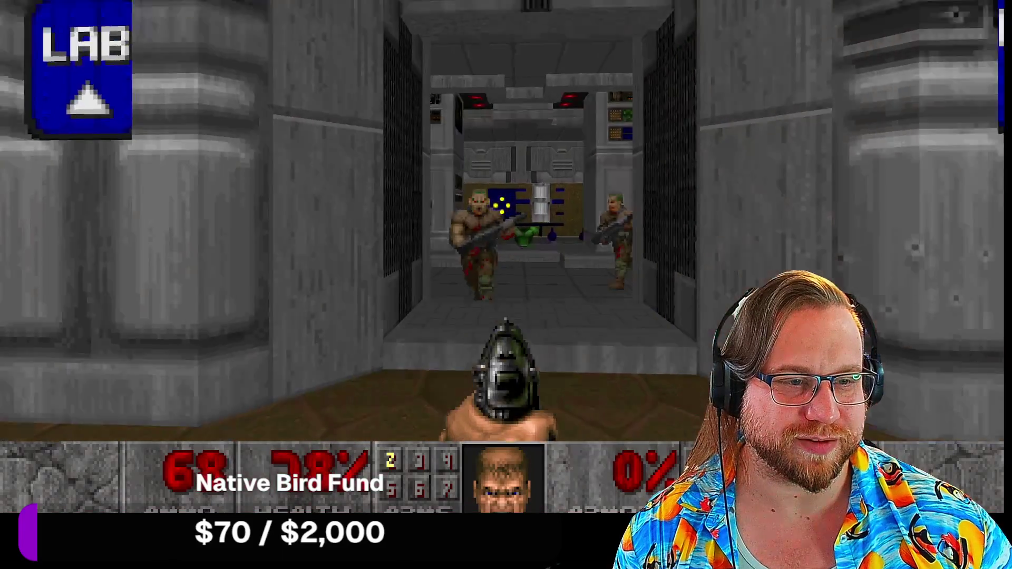
# Step: Shoot the soldiers in the LAB corridor and the enemy in the lab room
pyautogui.click(502, 206)
pyautogui.click(502, 205)
pyautogui.click(501, 205)
pyautogui.click(502, 206)
pyautogui.press('w')
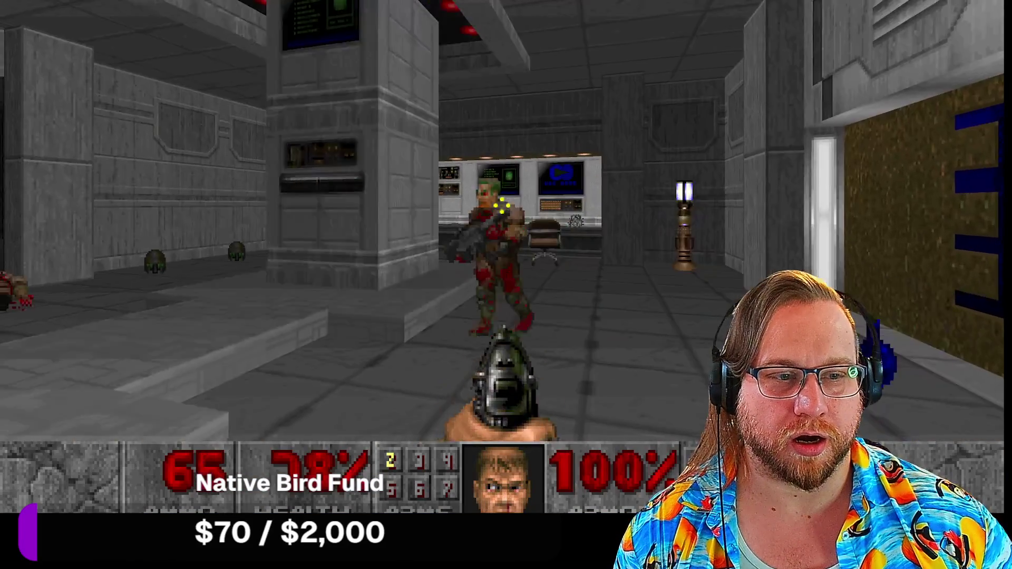
pyautogui.click(501, 206)
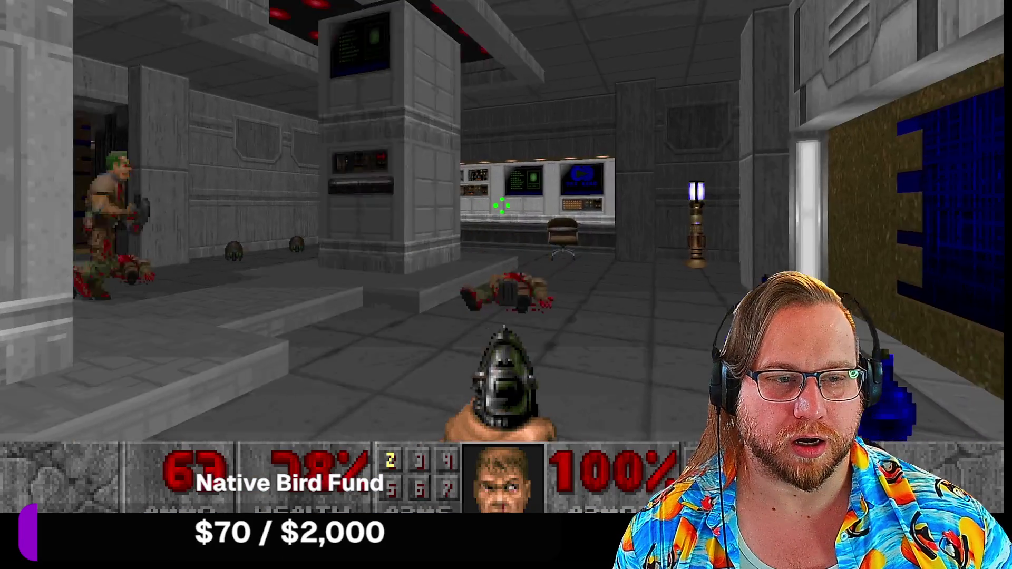
# Step: Collect the potions, ammo, armor bonus and medkit around the lab rooms
pyautogui.press('w')
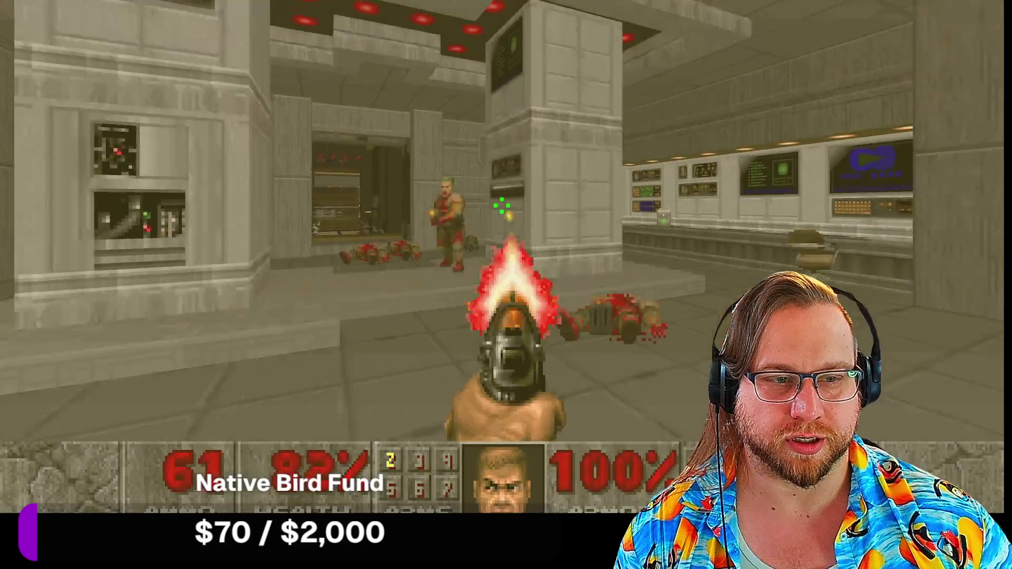
pyautogui.press('w')
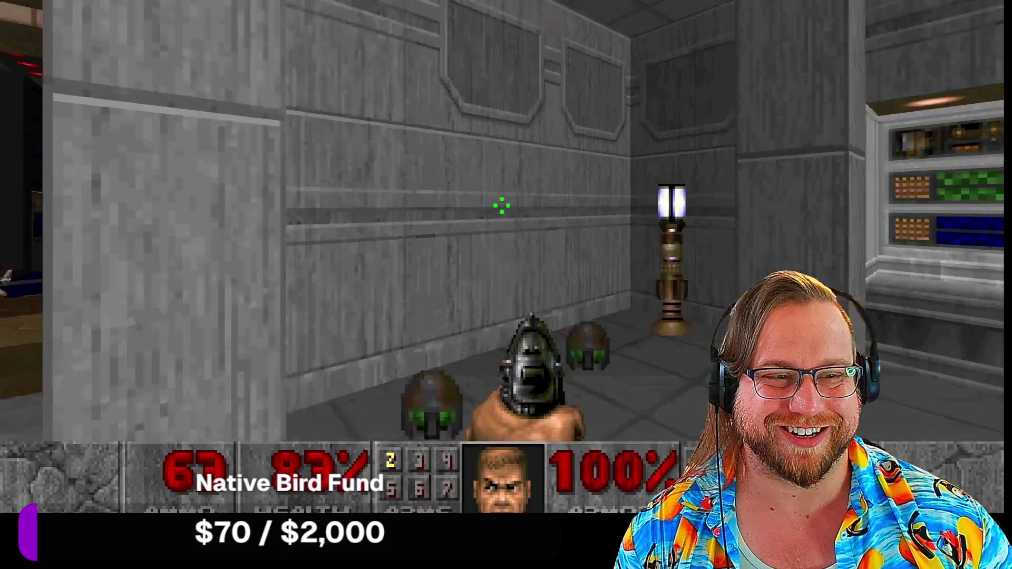
pyautogui.press('w')
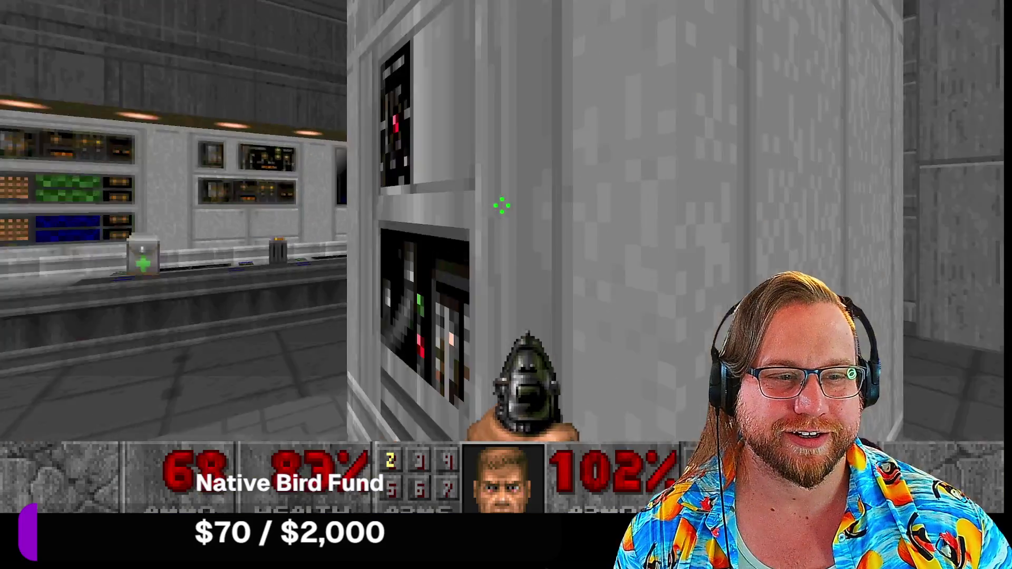
pyautogui.press('w')
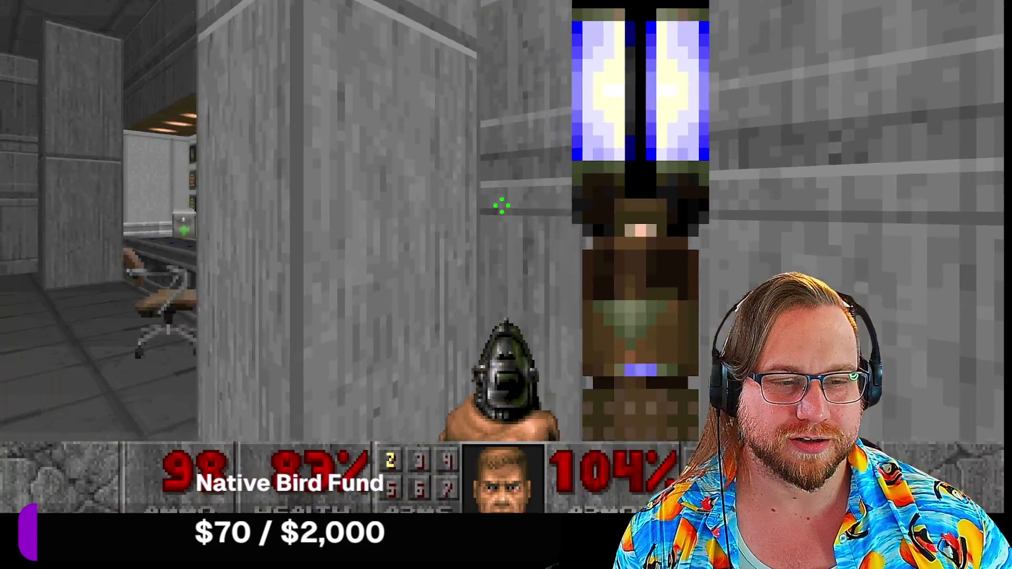
pyautogui.press('w')
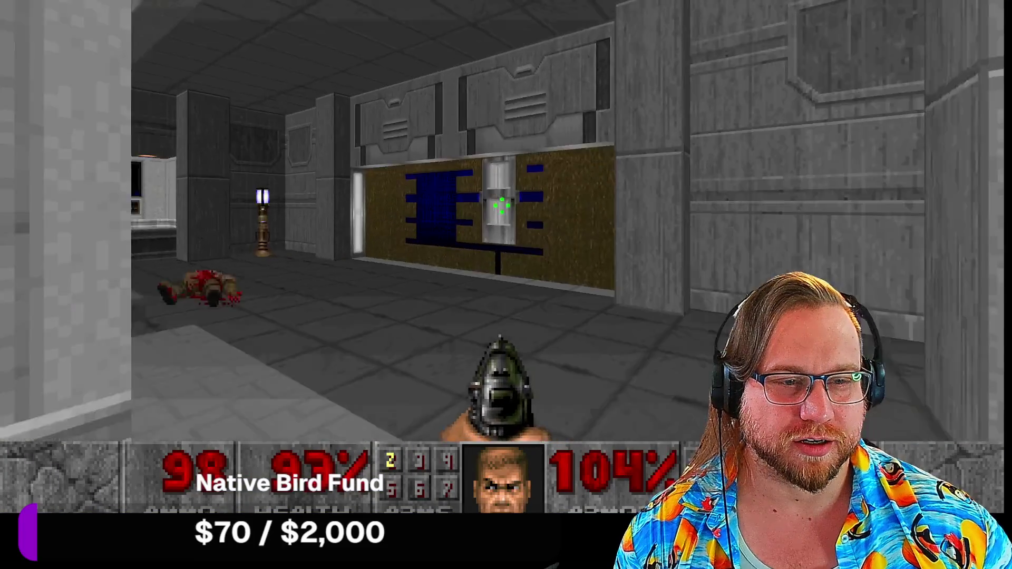
# Step: Pass the wall panel, grab health and ammo, and move along the grey tech wall
pyautogui.press('w')
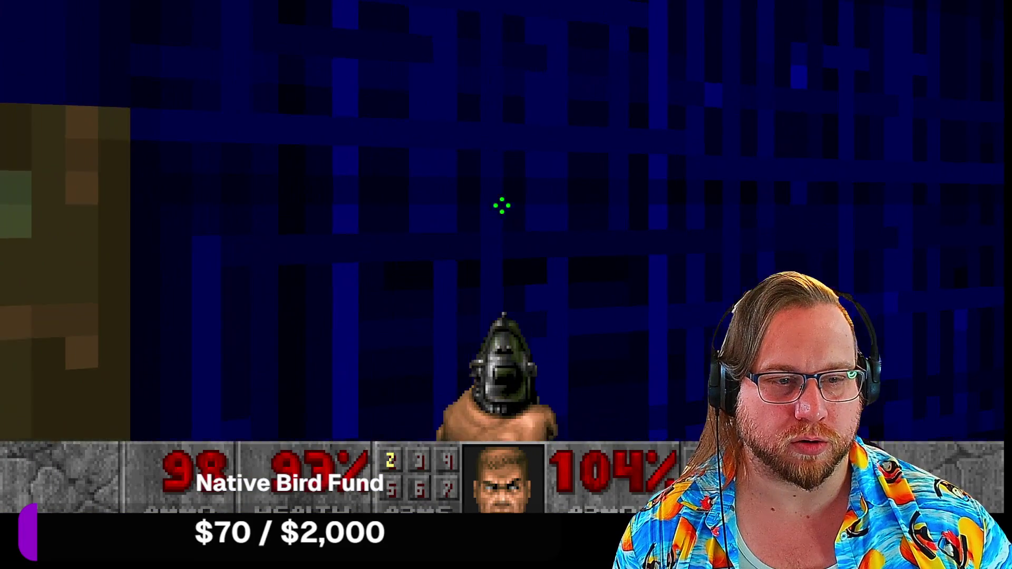
pyautogui.press('w')
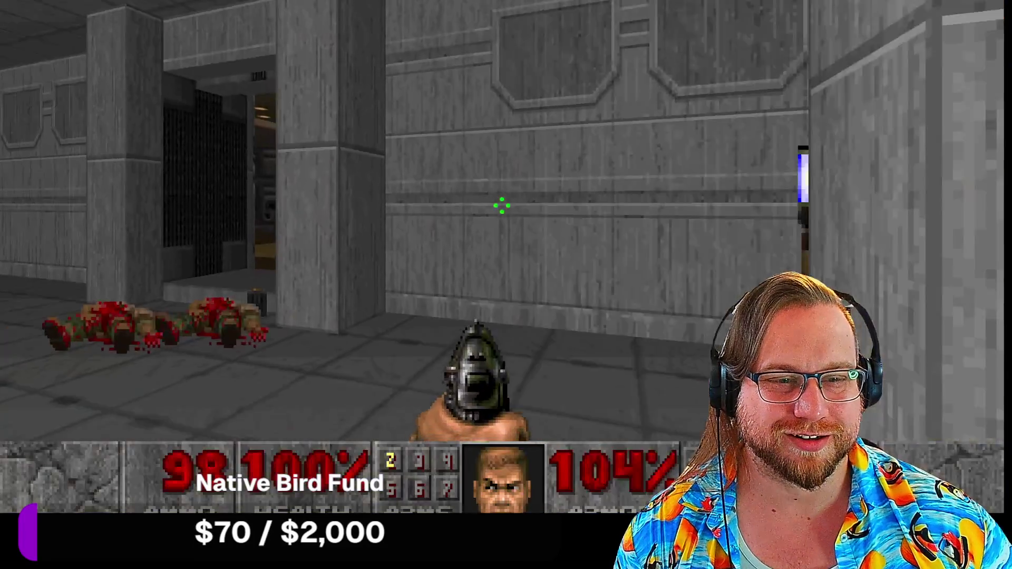
pyautogui.press('w')
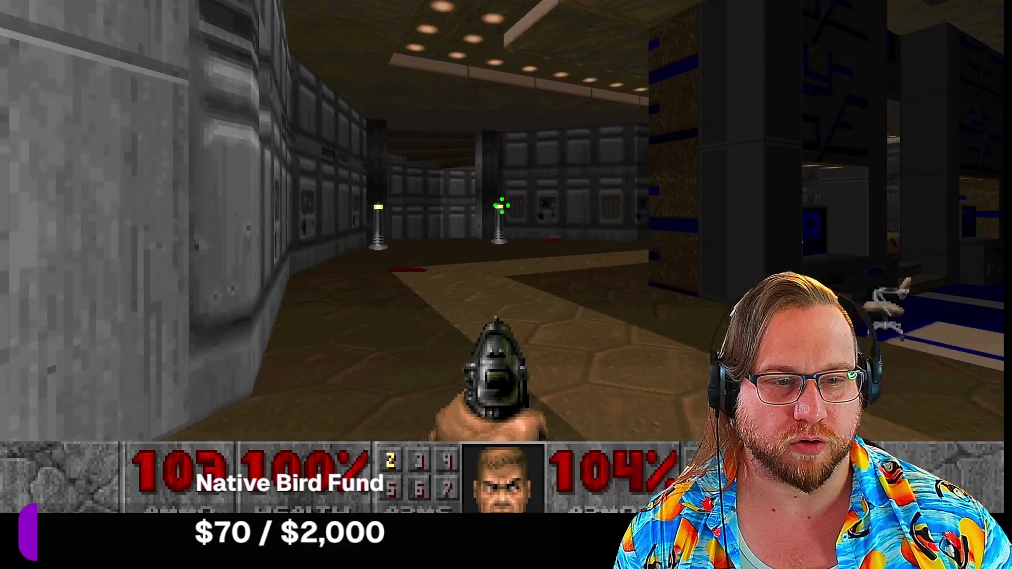
pyautogui.press('Left')
pyautogui.press('Right')
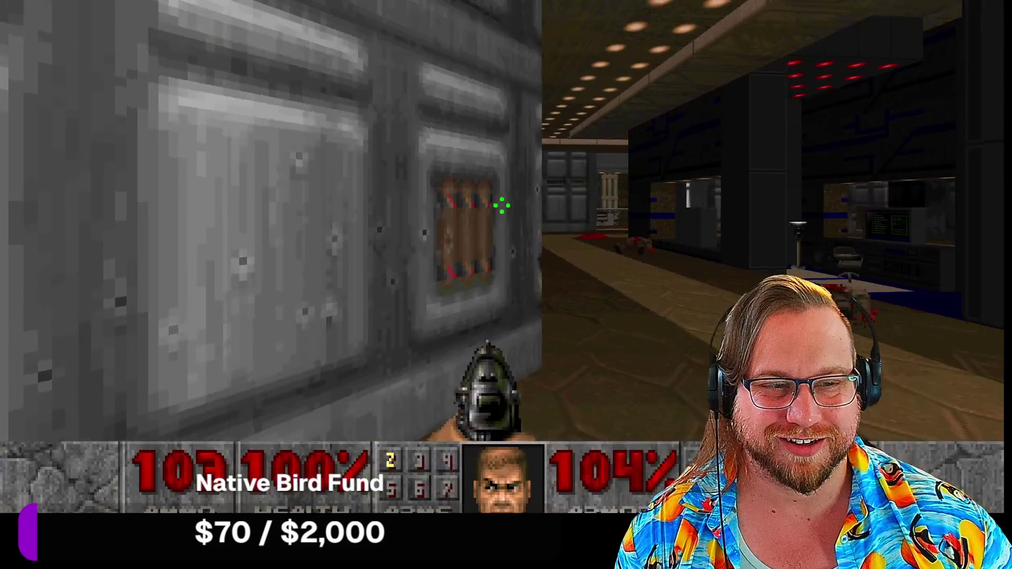
# Step: Head toward the purple-signed corridor, then reach the red switch panel and face the doorway
pyautogui.press('w')
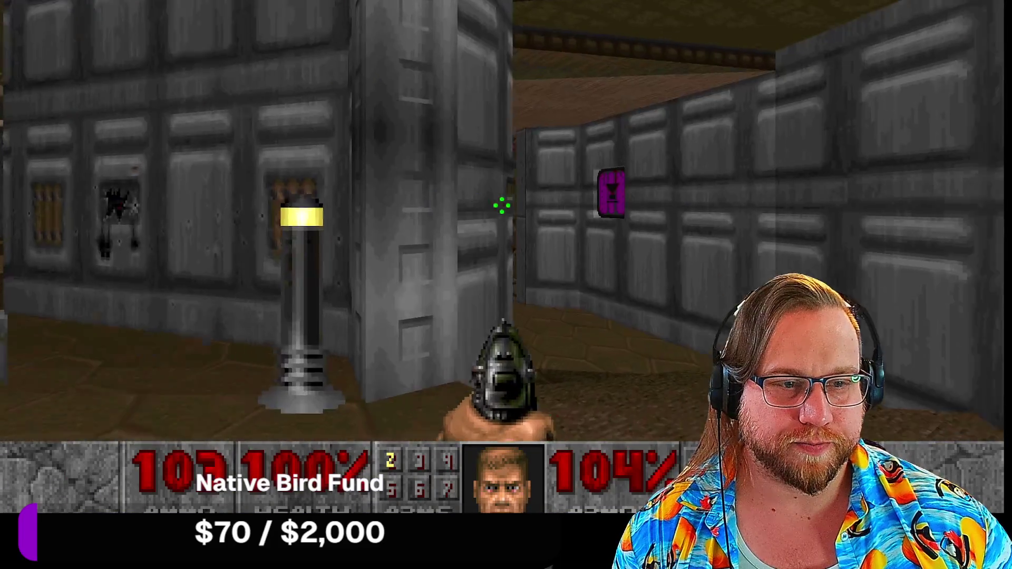
pyautogui.press('Left')
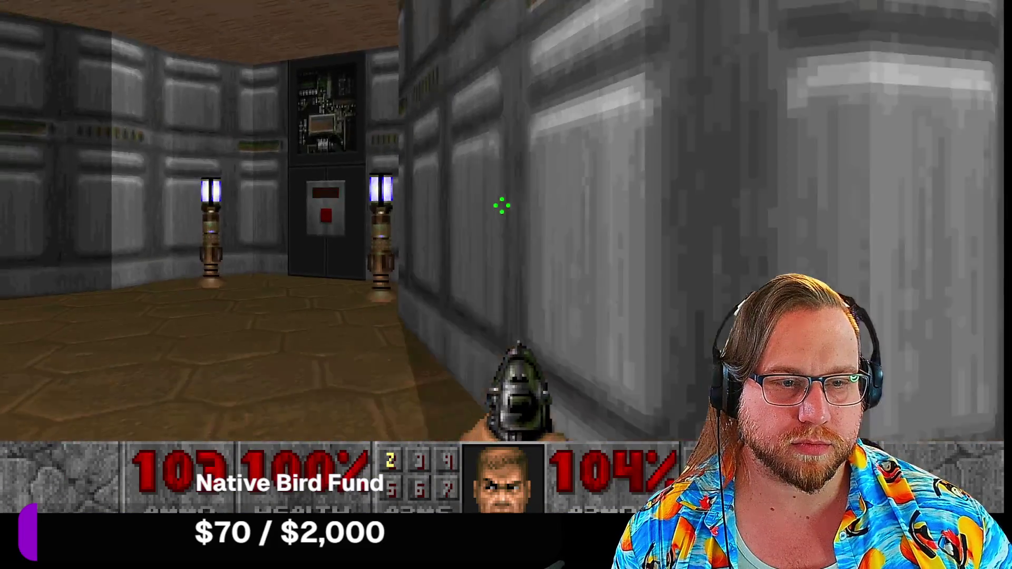
pyautogui.press('Left')
pyautogui.press('w')
pyautogui.press('Right')
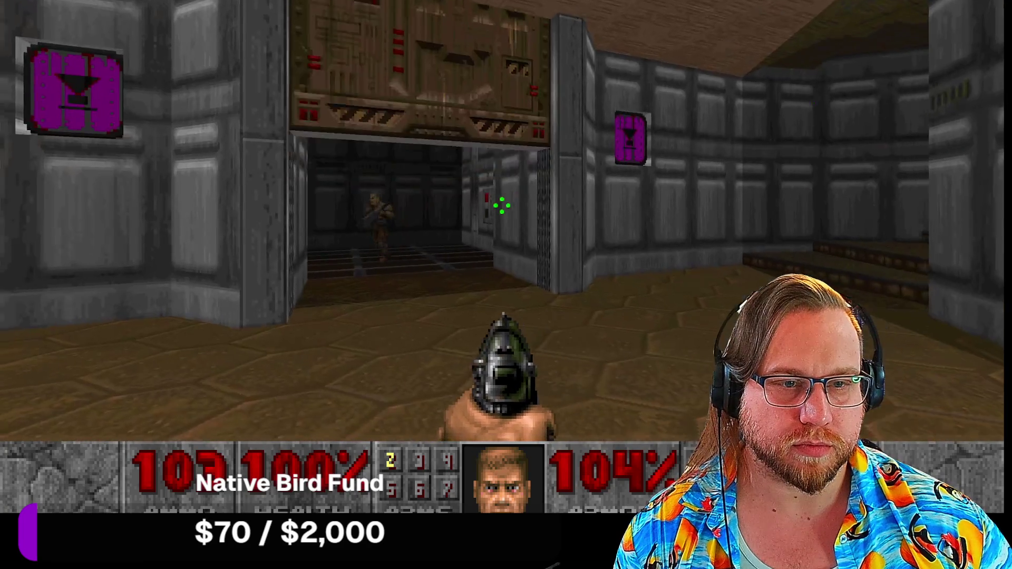
# Step: Go through the doorway past the dead soldier, across the starfield room into the grey corridor
pyautogui.press('w')
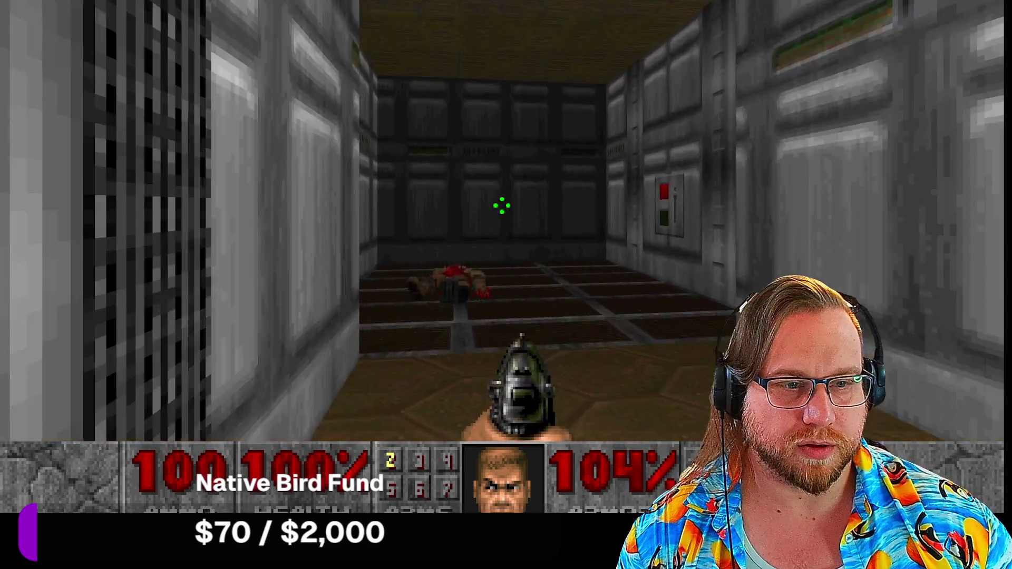
pyautogui.press('Right')
pyautogui.press('w')
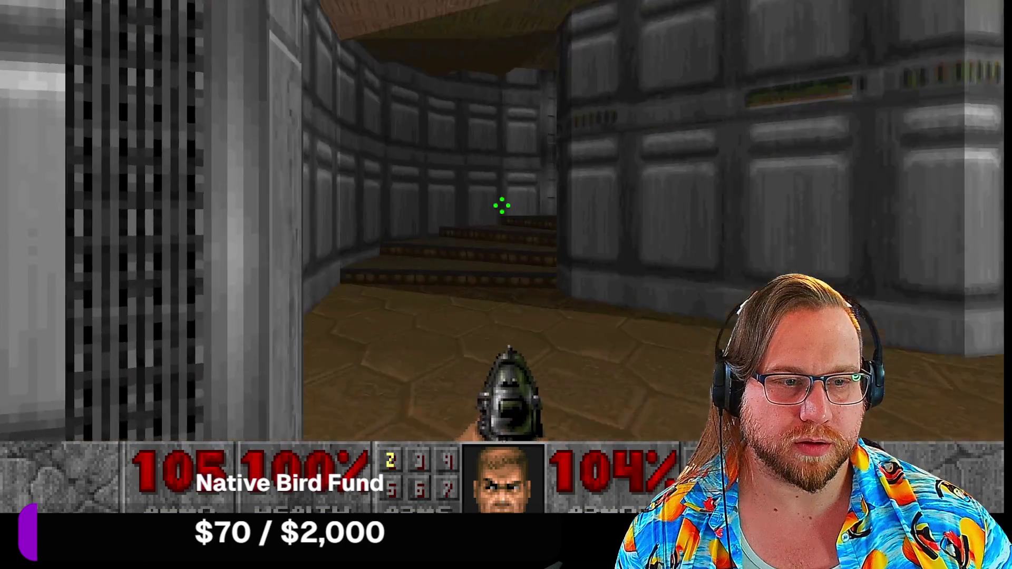
pyautogui.press('Right')
pyautogui.press('w')
pyautogui.press('Left')
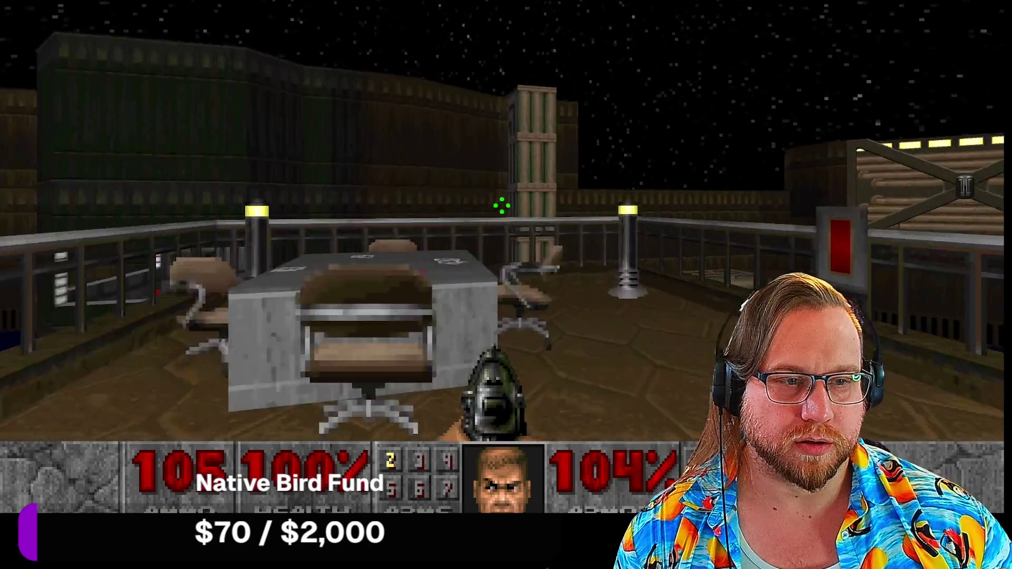
# Step: Pick up the shotgun, climb into the blue pool room, and reach the room with the corpse
pyautogui.press('w')
pyautogui.press('Right')
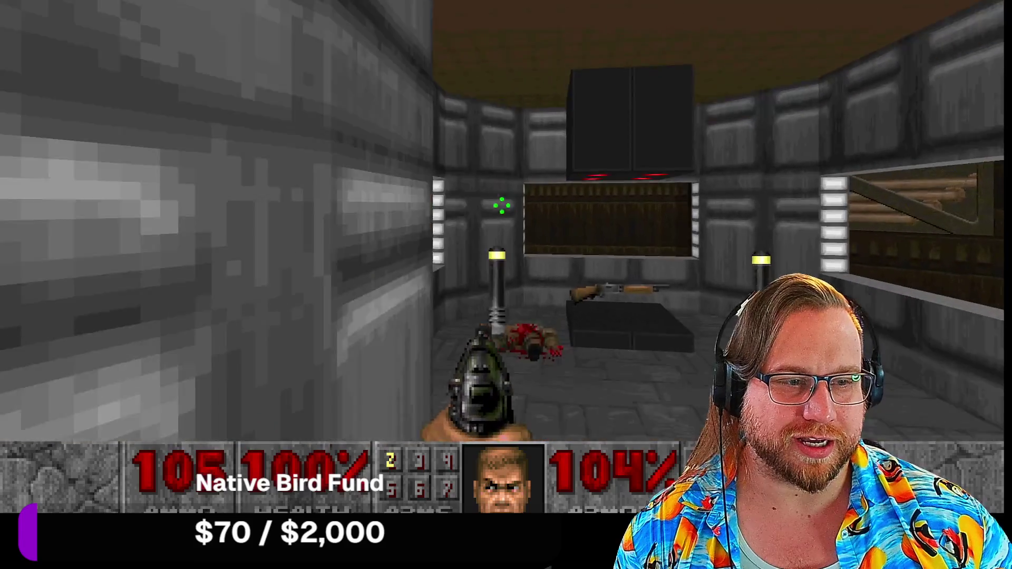
pyautogui.press('w')
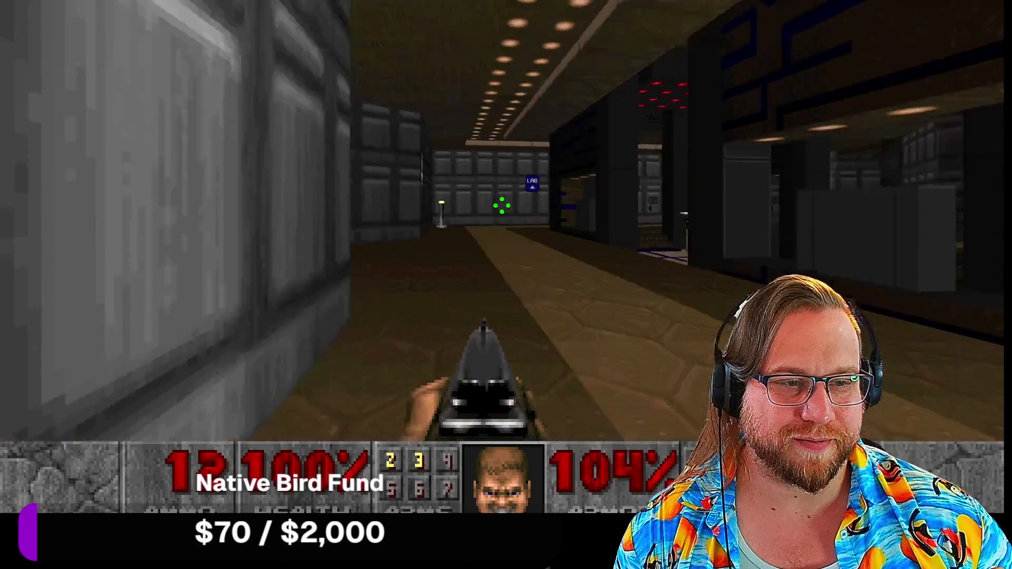
pyautogui.press('w')
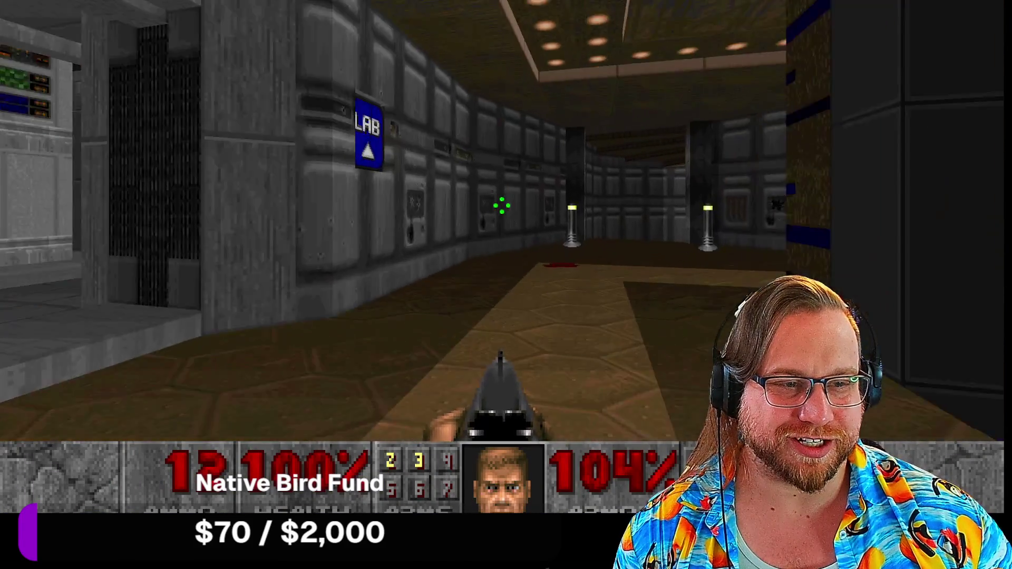
pyautogui.press('w')
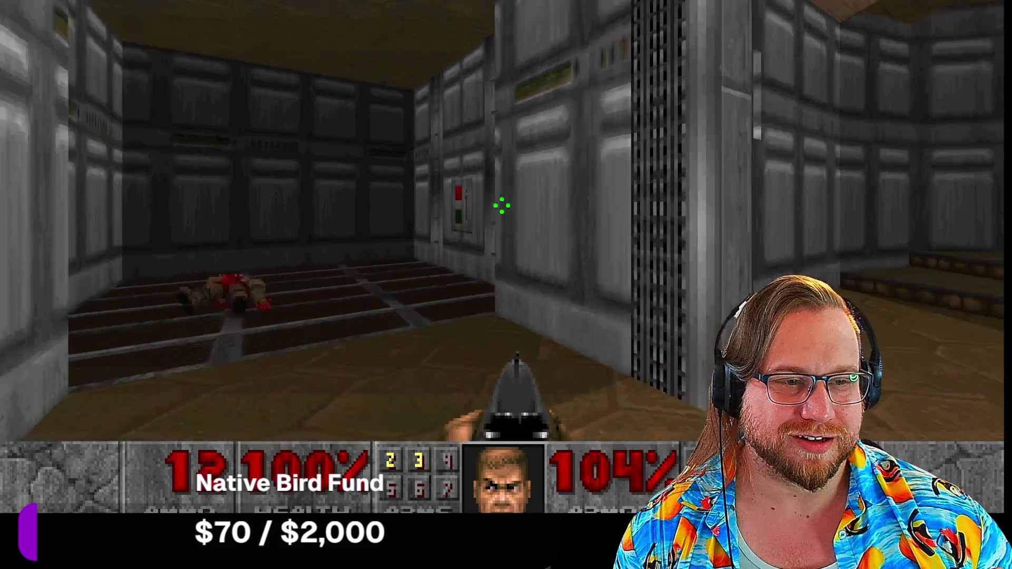
# Step: Go down the long corridor and kill the charging pinky demon with the chainsaw
pyautogui.press('w')
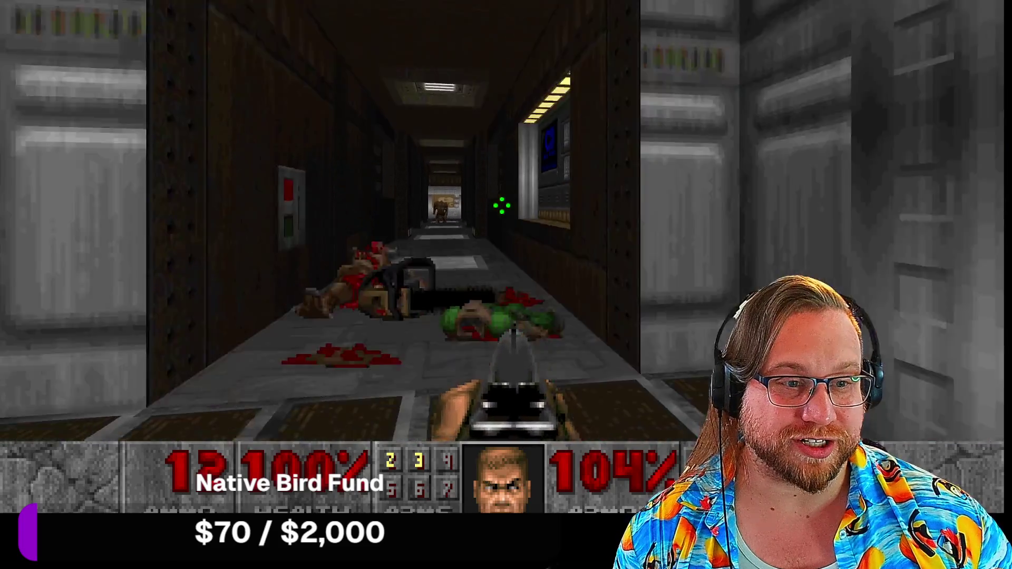
pyautogui.press('w')
pyautogui.press('ctrl')
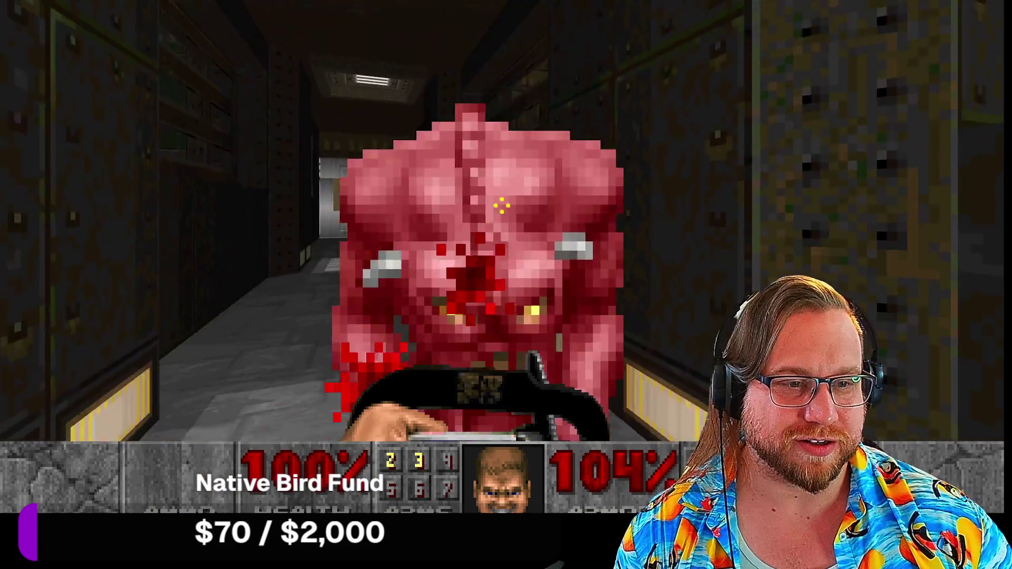
pyautogui.press('ctrl')
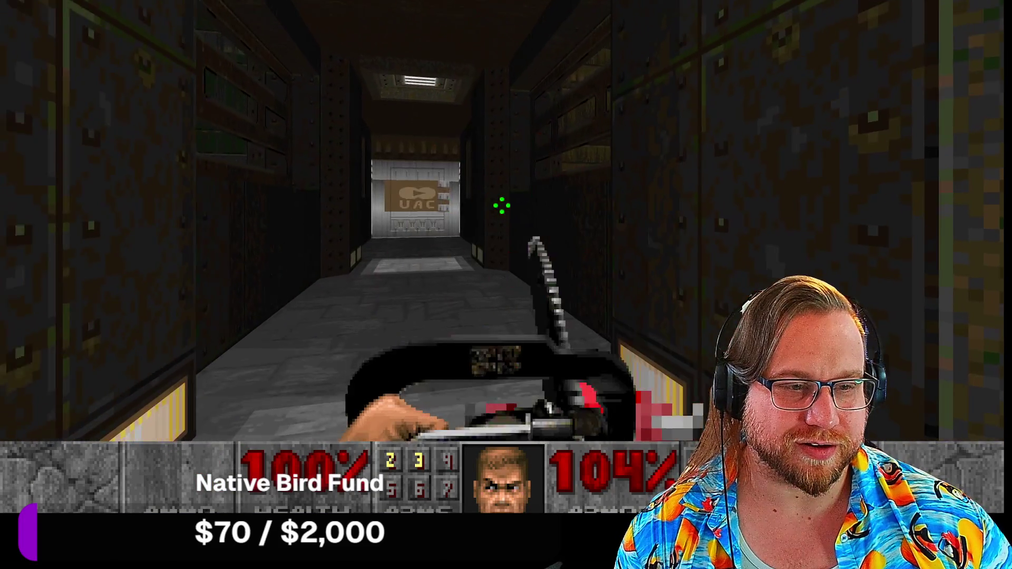
# Step: Open the UAC door and chainsaw the demon and zombie in the blue-pillared room
pyautogui.press('w')
pyautogui.press('space')
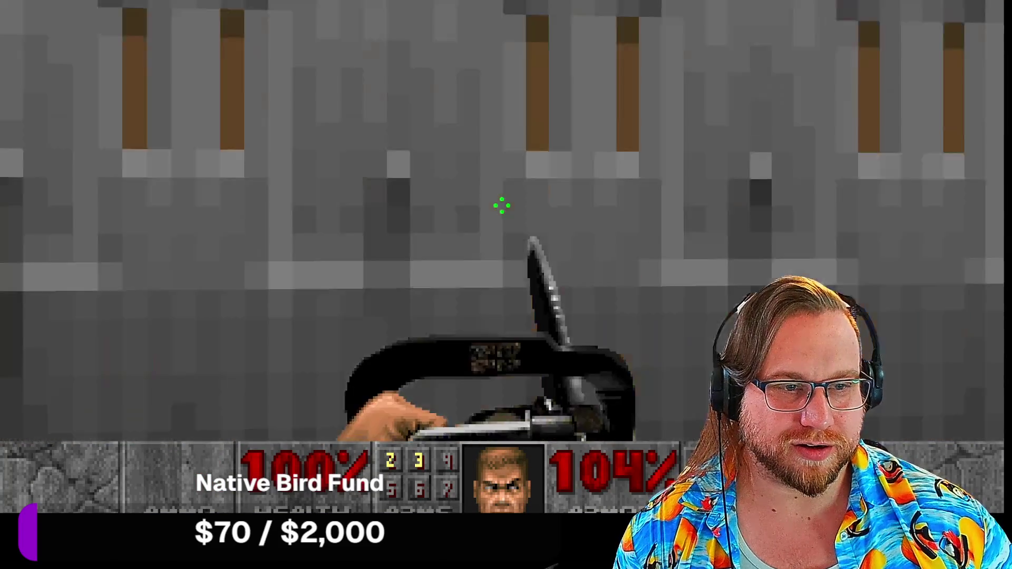
pyautogui.press('w')
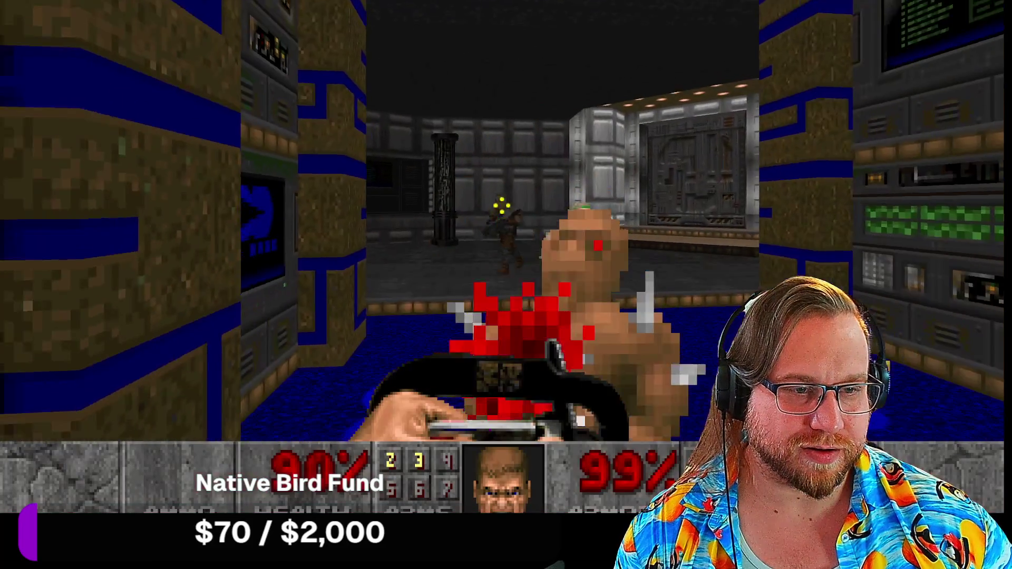
pyautogui.press('ctrl')
pyautogui.press('w')
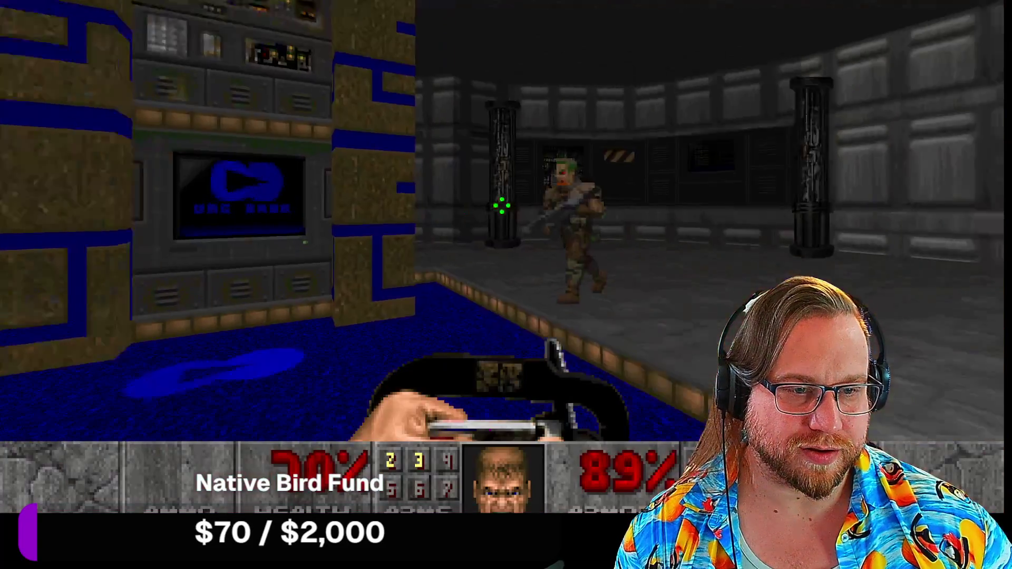
pyautogui.press('ctrl')
pyautogui.press('ctrl')
pyautogui.press('w')
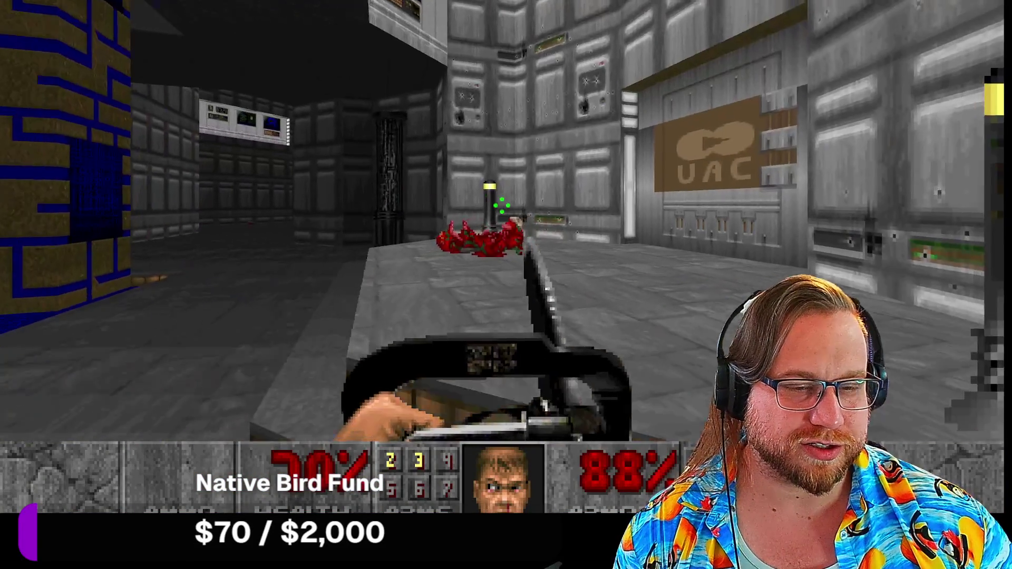
# Step: Back out of the UAC room and move through the grey rooms toward the large room
pyautogui.press('s')
pyautogui.press('w')
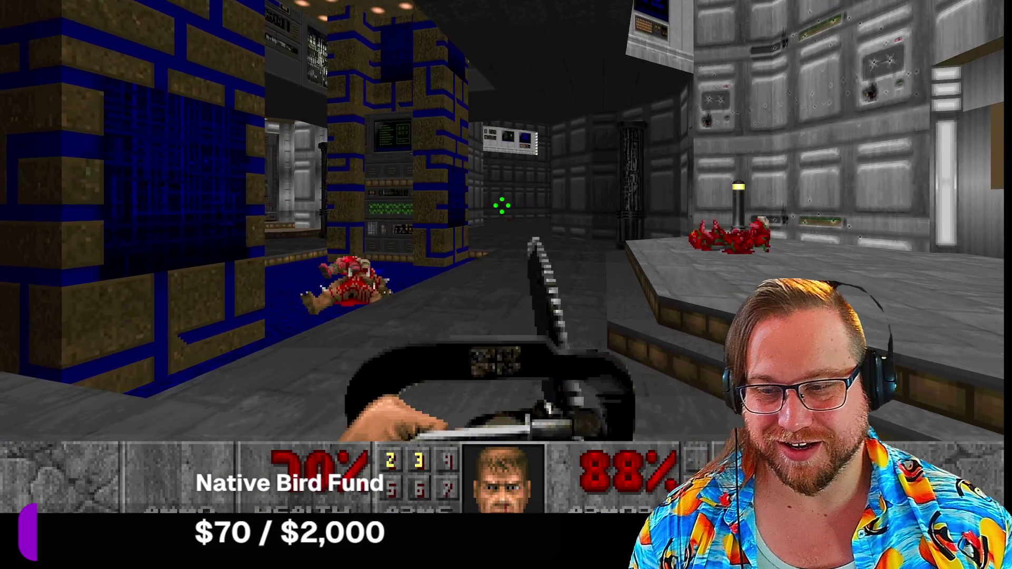
pyautogui.press('w')
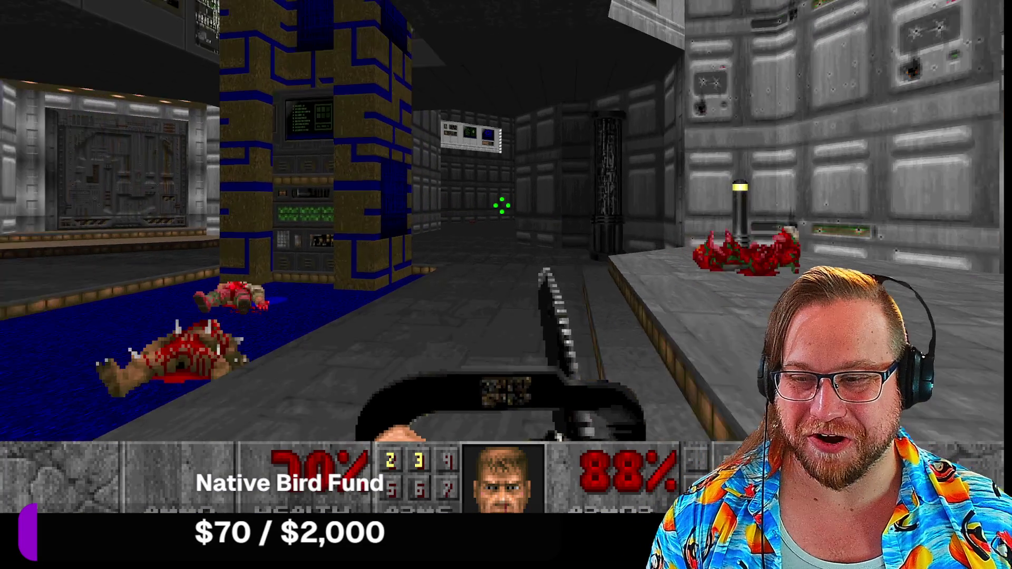
pyautogui.press('w')
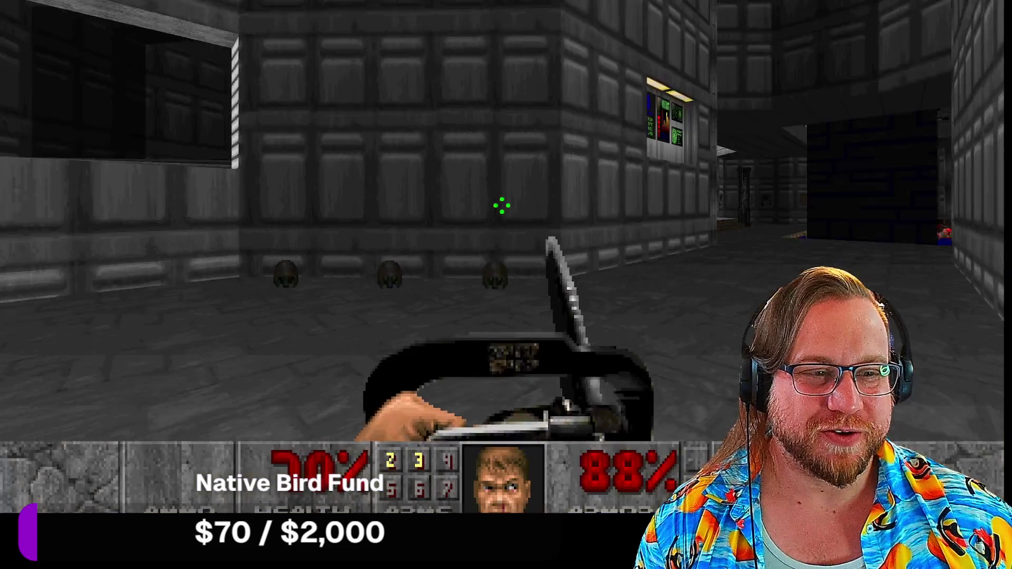
pyautogui.press('w')
pyautogui.press('w')
pyautogui.press('w')
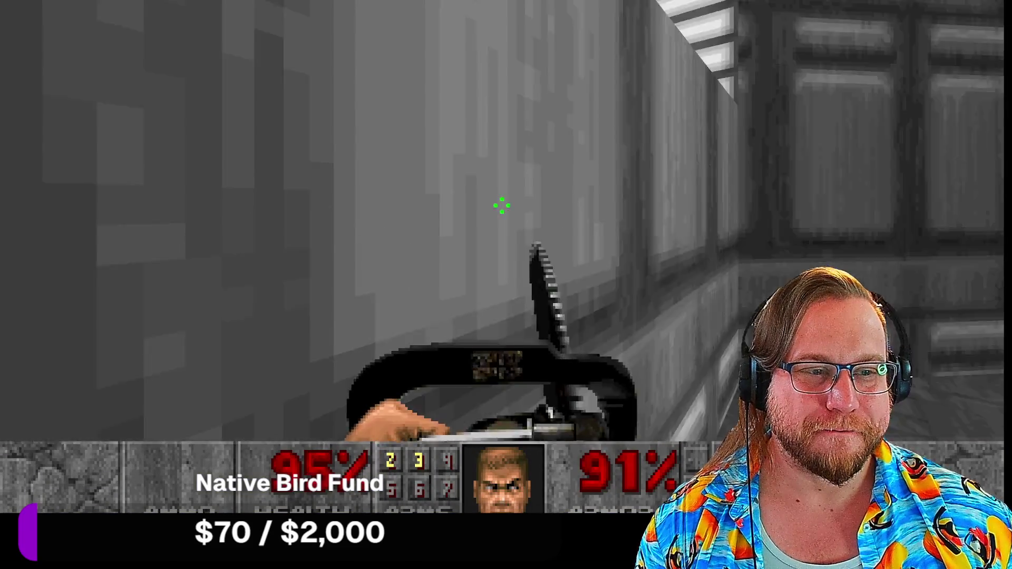
pyautogui.press('2')
pyautogui.press('w')
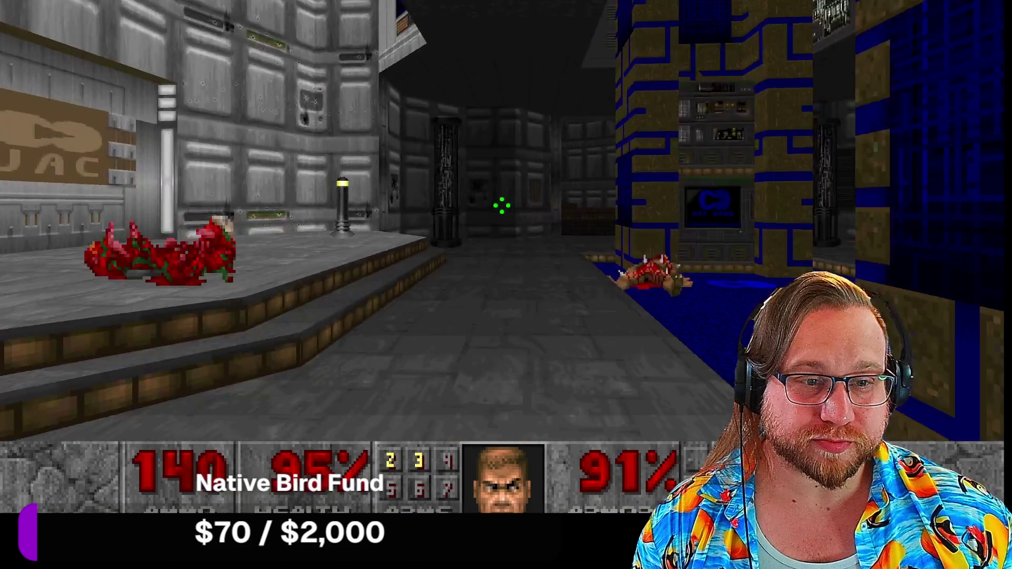
# Step: Switch to the shotgun, grab the health item, open the balcony door and shoot the imp
pyautogui.press('3')
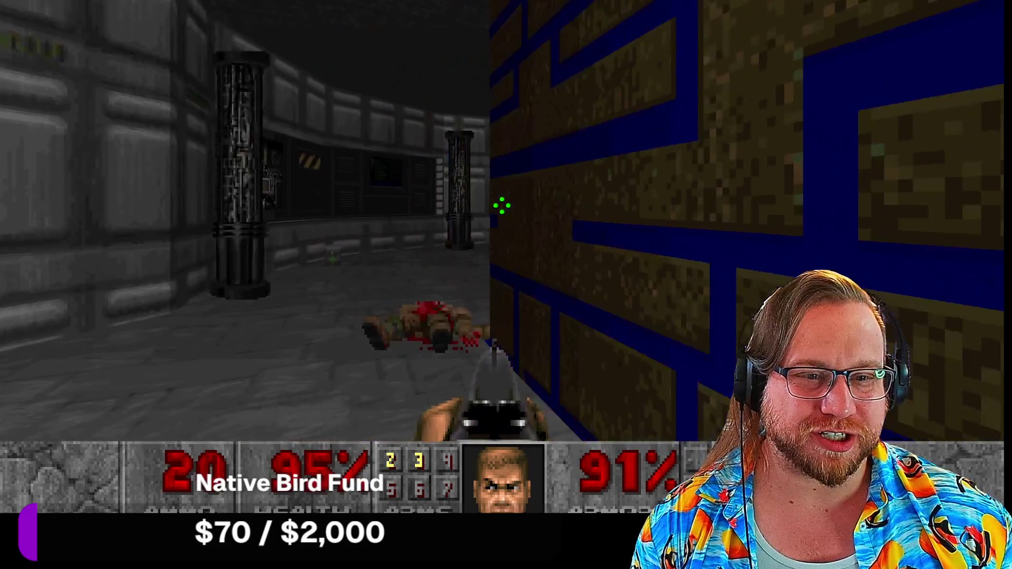
pyautogui.press('w')
pyautogui.press('w')
pyautogui.press('space')
pyautogui.press('Right')
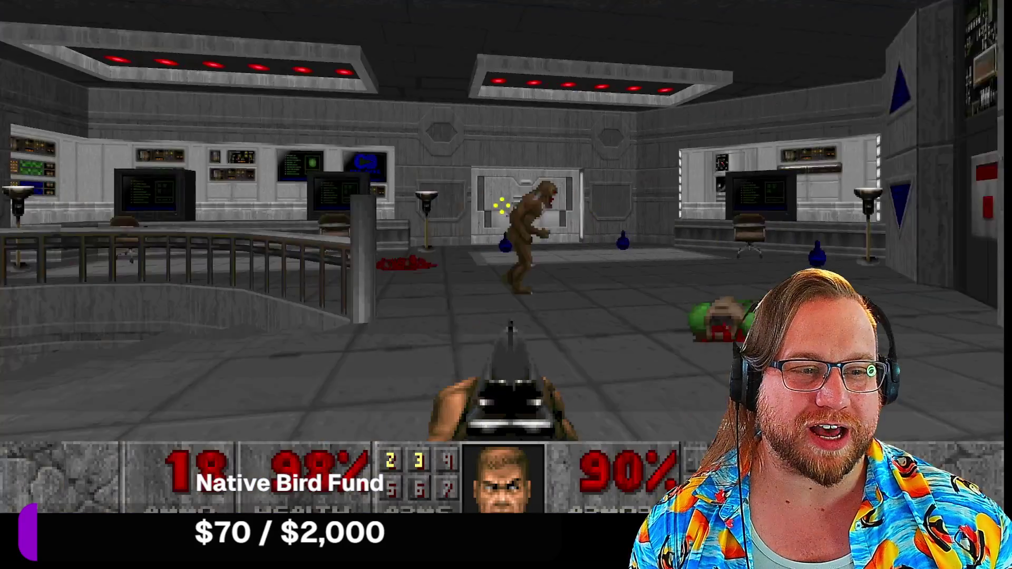
pyautogui.press('ctrl')
# Step: Grab the health potion, hit the exit switch, then skip the Scar Gate tally into Sanguine Wastes
pyautogui.press('w')
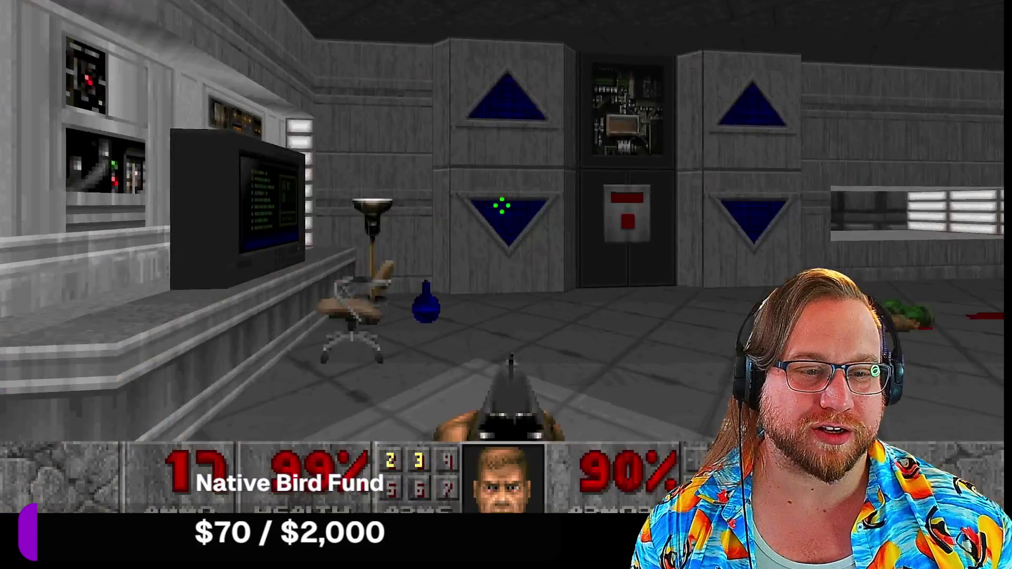
pyautogui.press('w')
pyautogui.press('d')
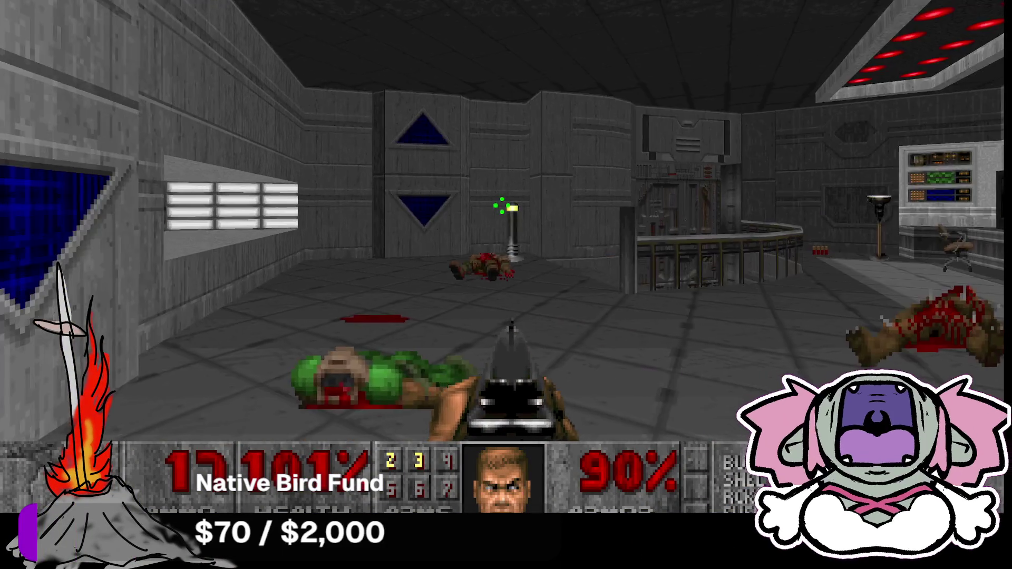
pyautogui.press('Right')
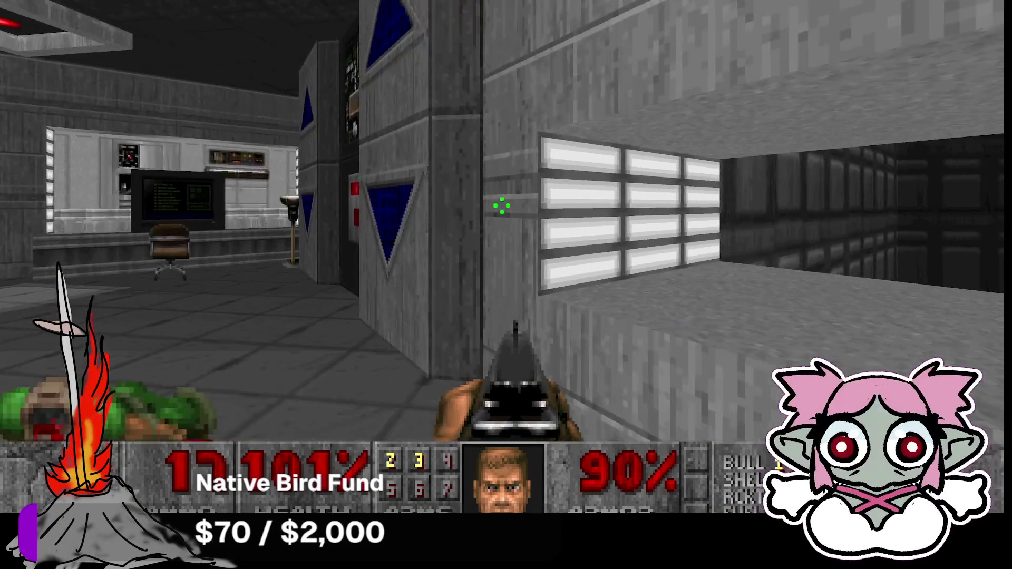
pyautogui.press('Left')
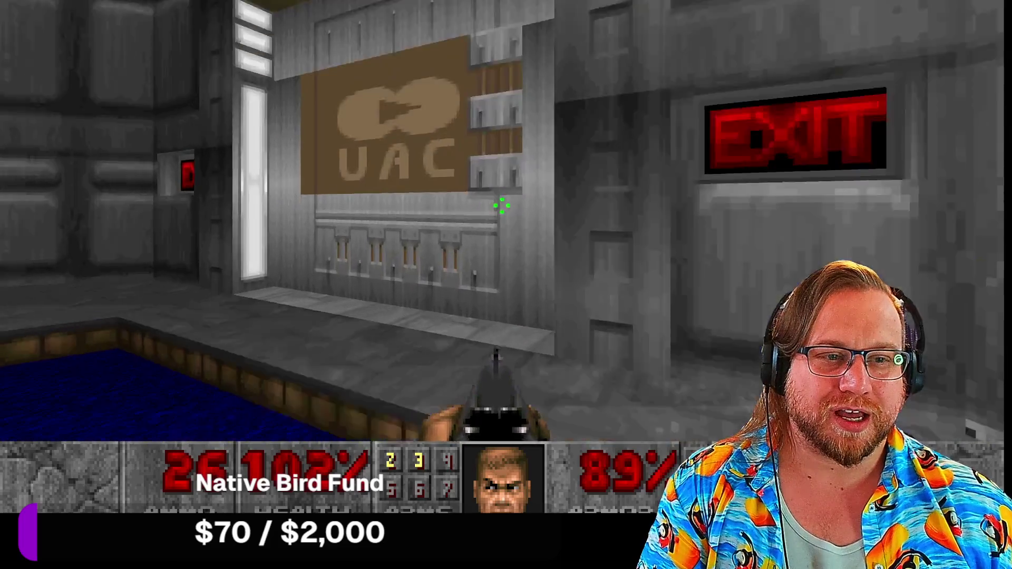
pyautogui.press('Up')
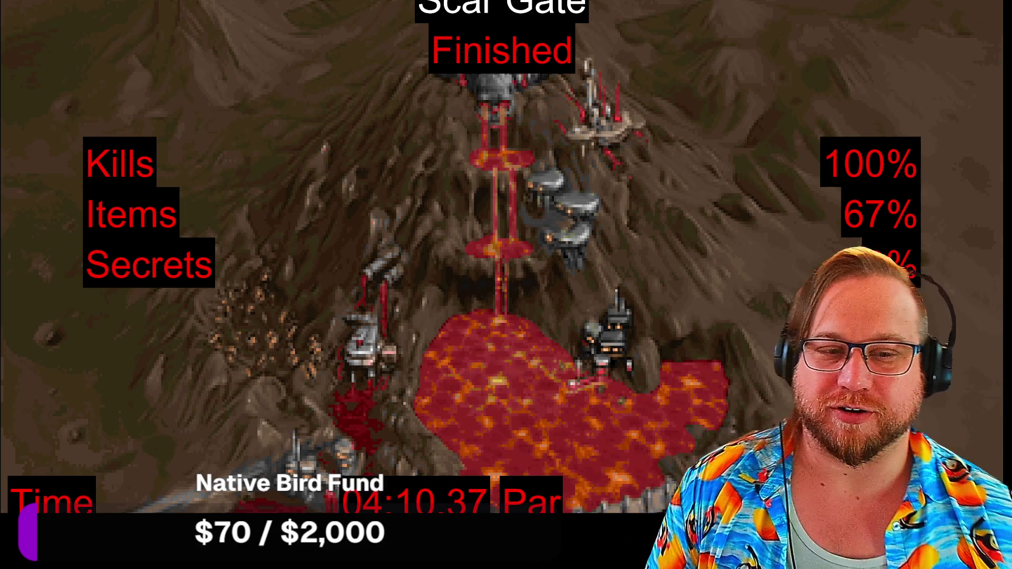
pyautogui.press('space')
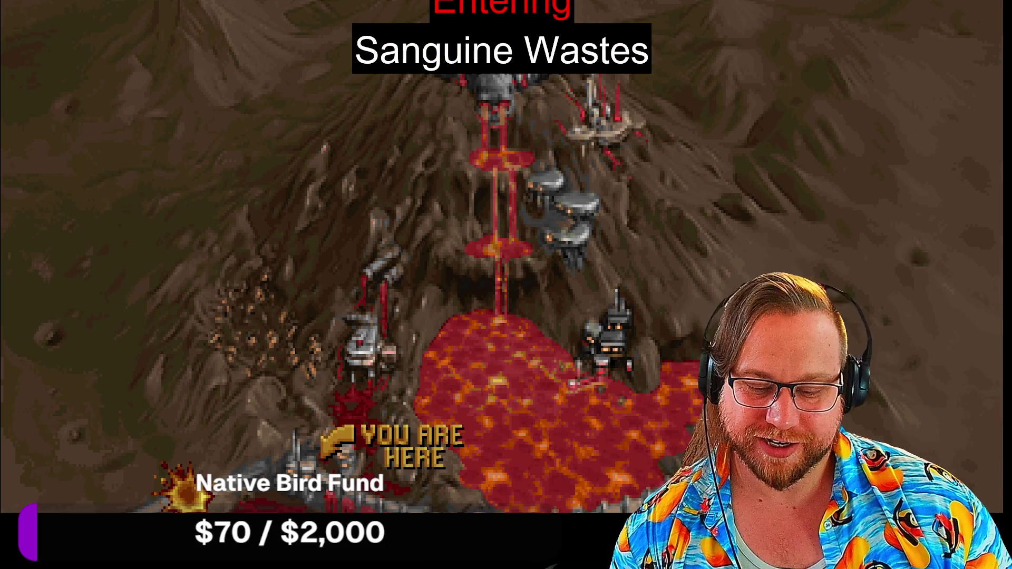
pyautogui.press('space')
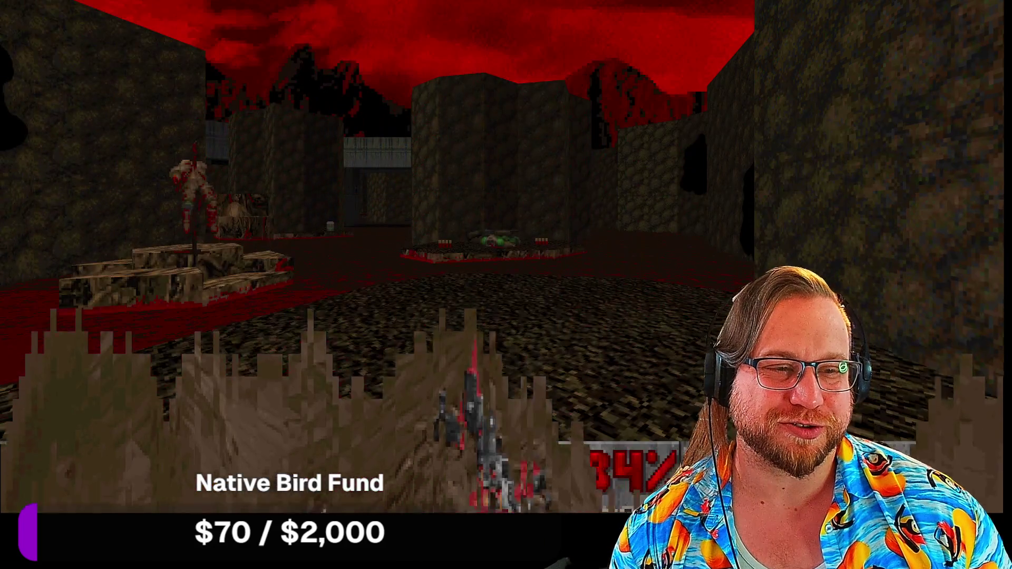
# Step: Push into the red cave, shooting the zombie and the attacking lost souls
pyautogui.press('w')
pyautogui.click(502, 205)
pyautogui.click(501, 205)
pyautogui.press('w')
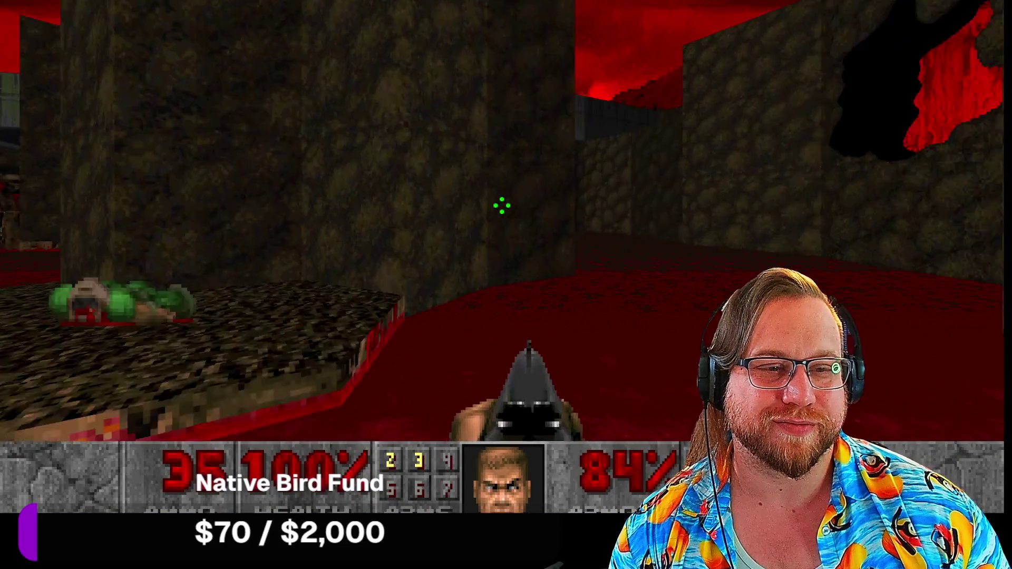
pyautogui.click(502, 206)
pyautogui.click(501, 205)
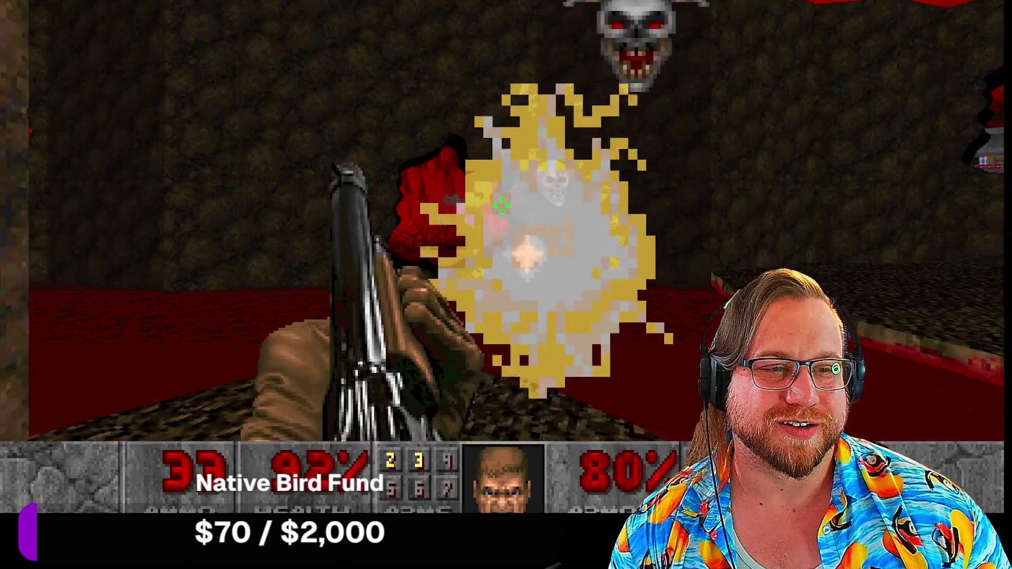
pyautogui.press('w')
pyautogui.click(502, 206)
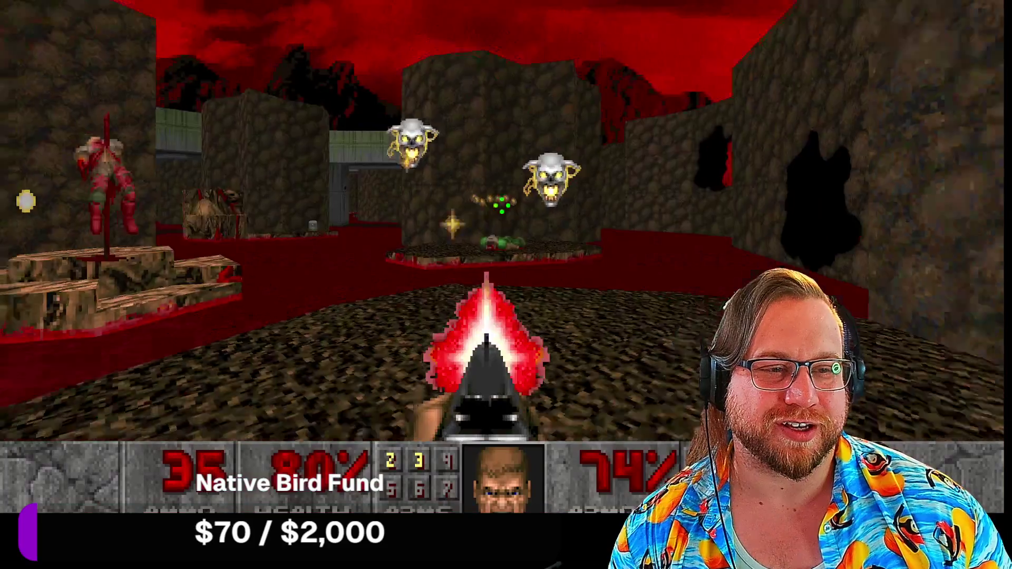
pyautogui.click(502, 206)
pyautogui.click(501, 205)
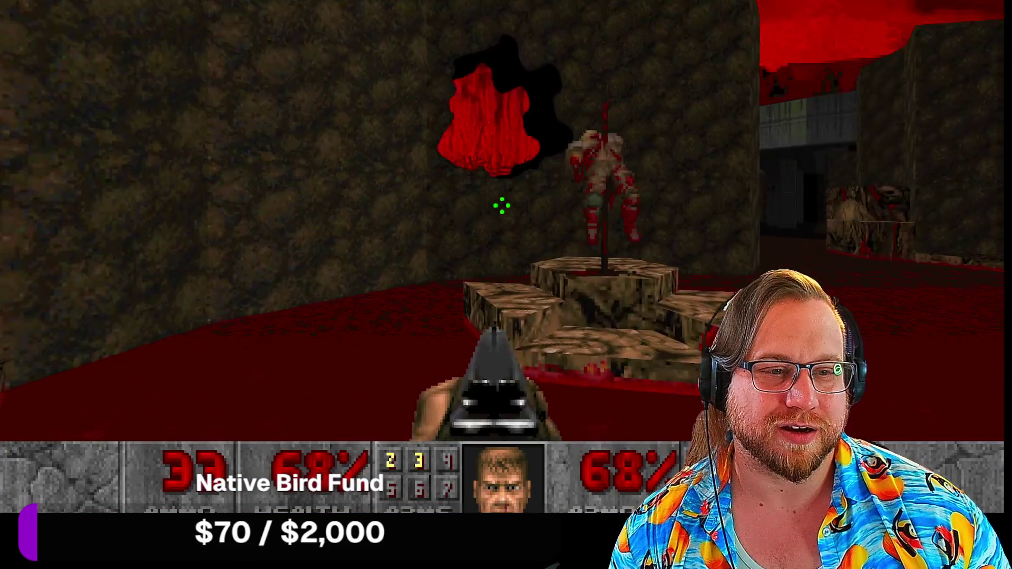
pyautogui.press('w')
pyautogui.press('w')
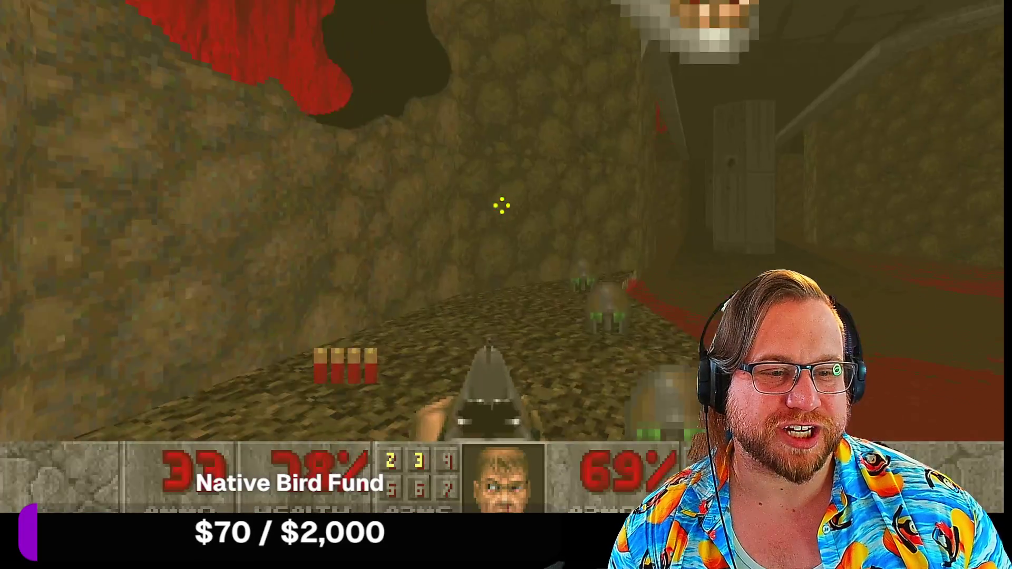
pyautogui.click(502, 206)
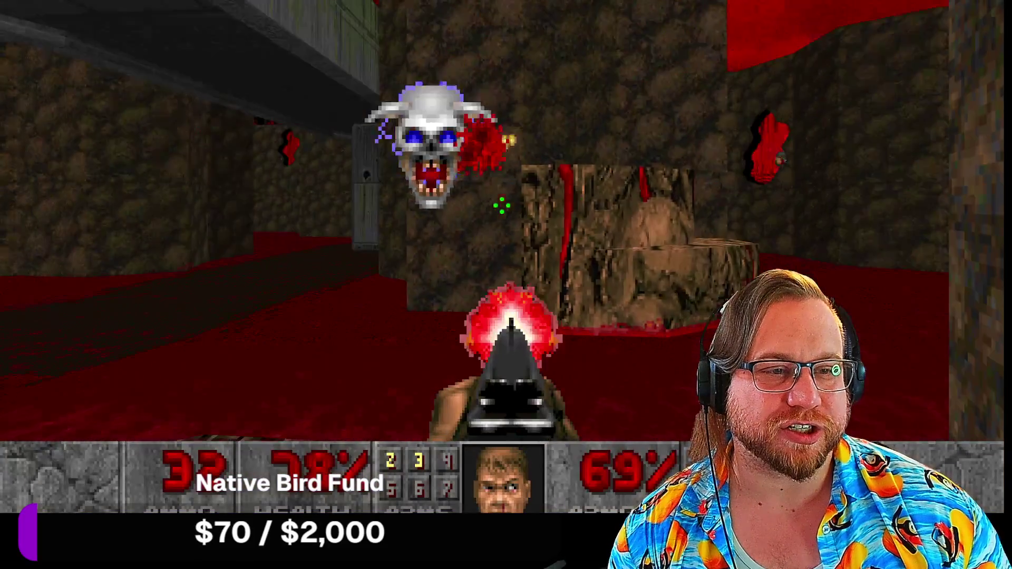
# Step: Walk through the cave and blood floor, collecting shells, the medikit and armor bonuses
pyautogui.press('w')
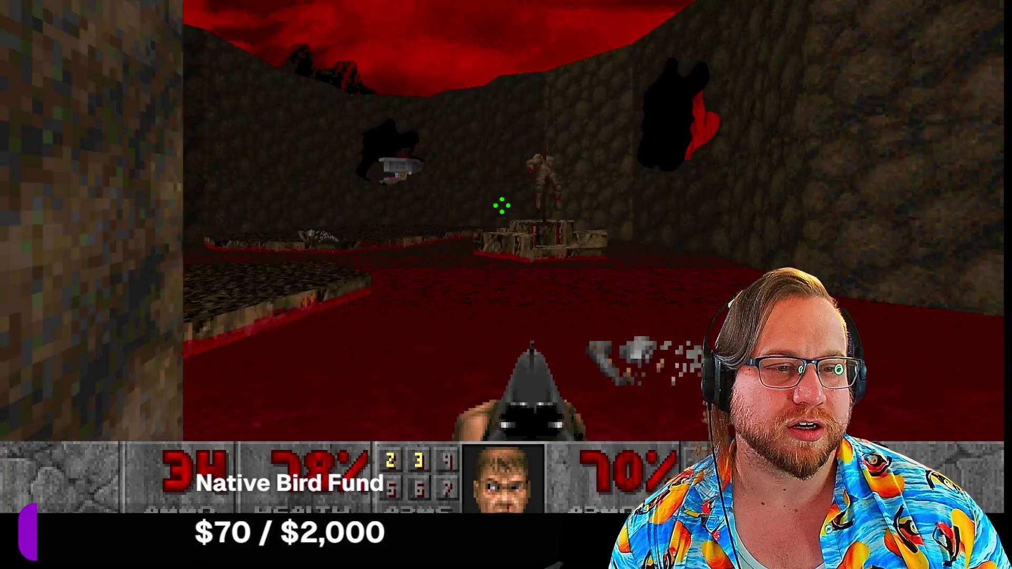
pyautogui.press('w')
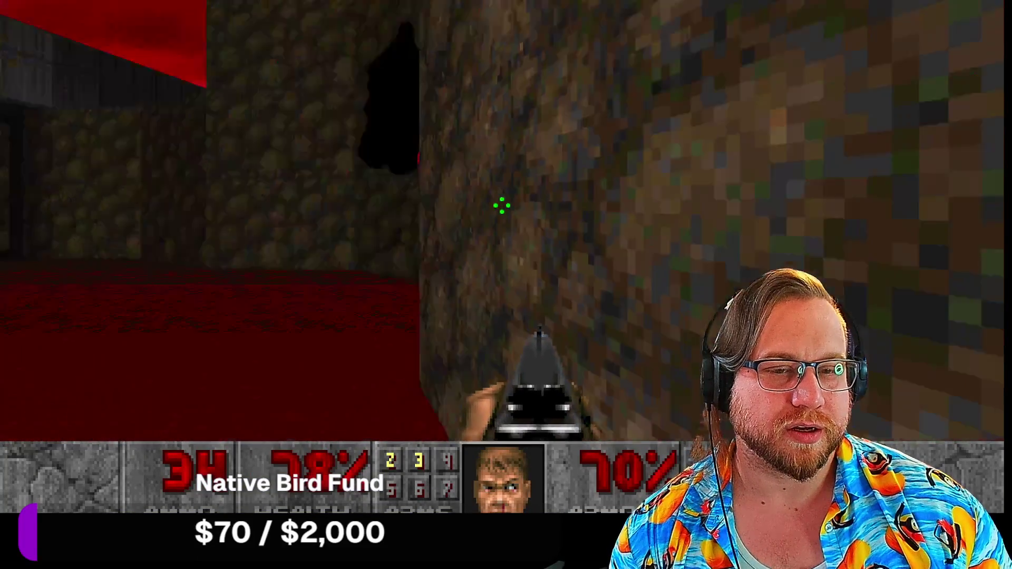
pyautogui.press('w')
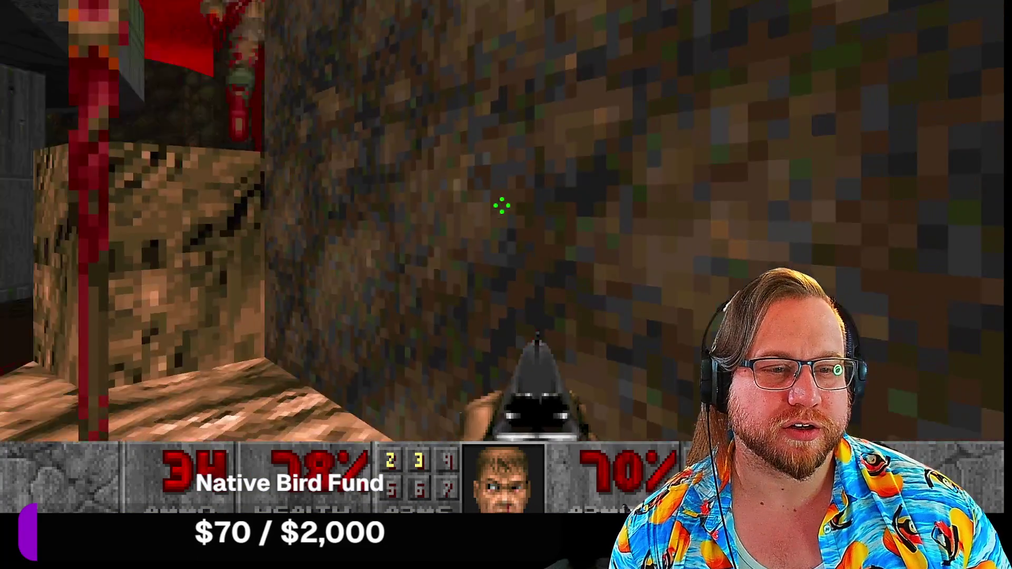
pyautogui.press('w')
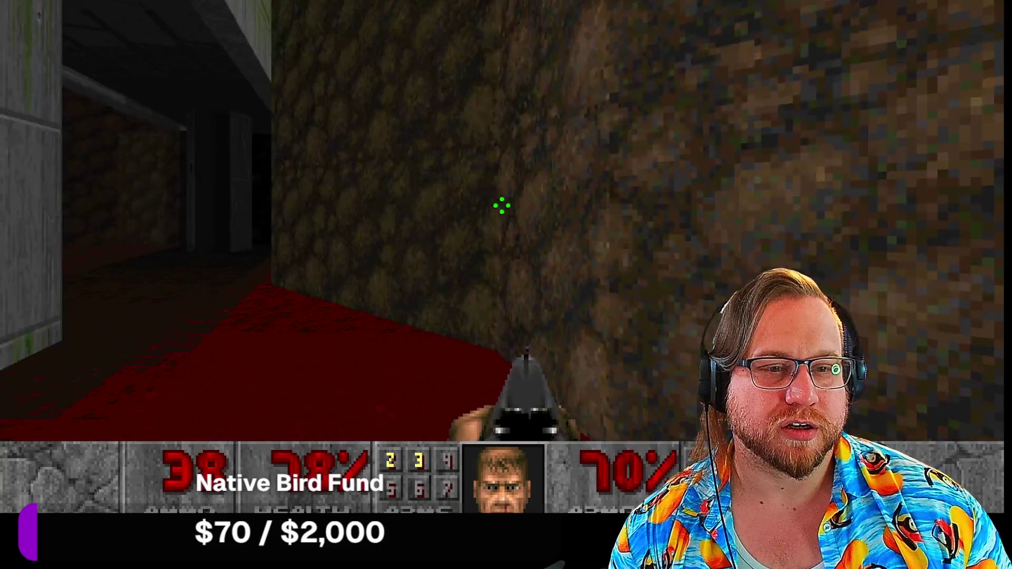
pyautogui.press('w')
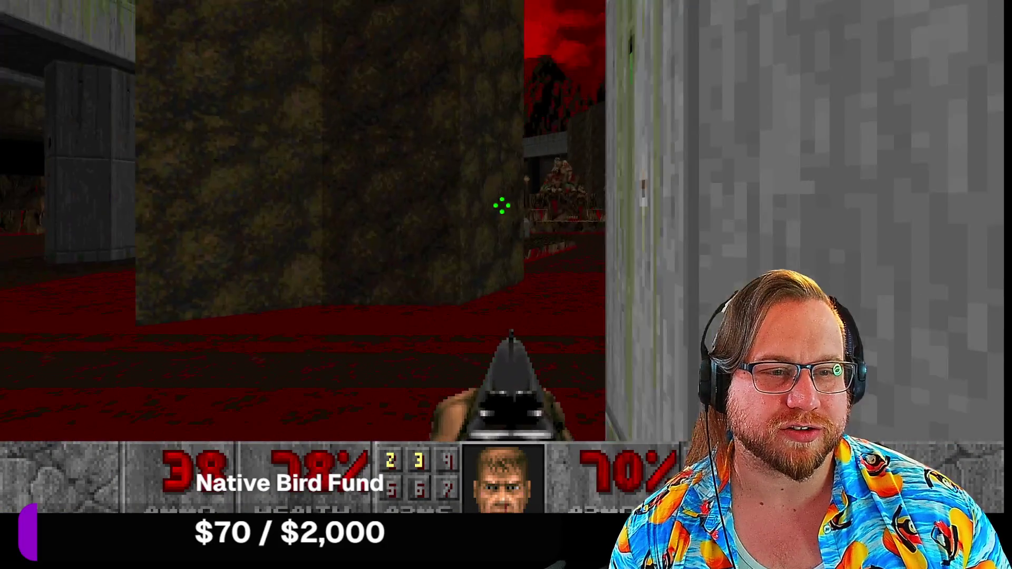
pyautogui.press('w')
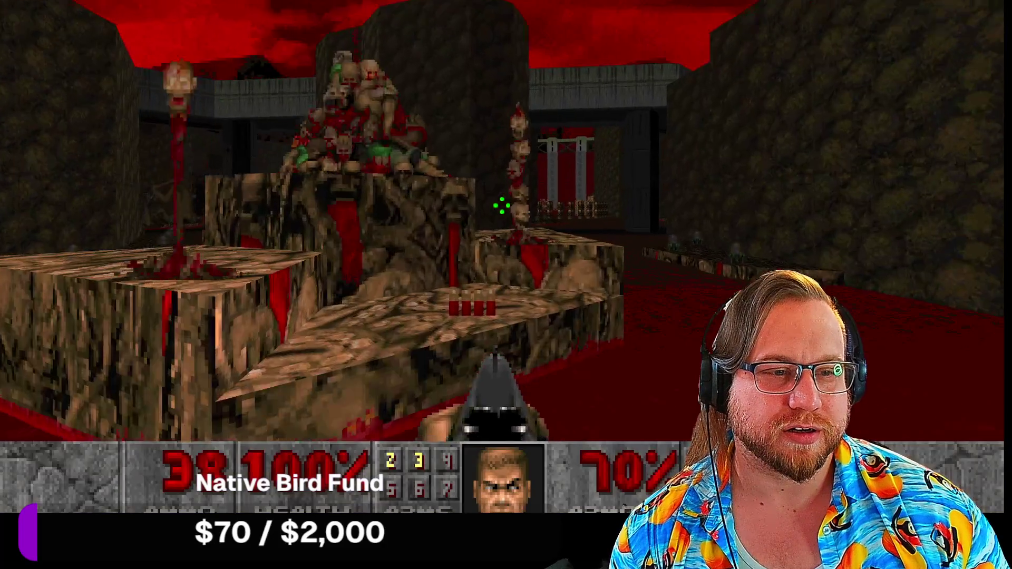
pyautogui.press('w')
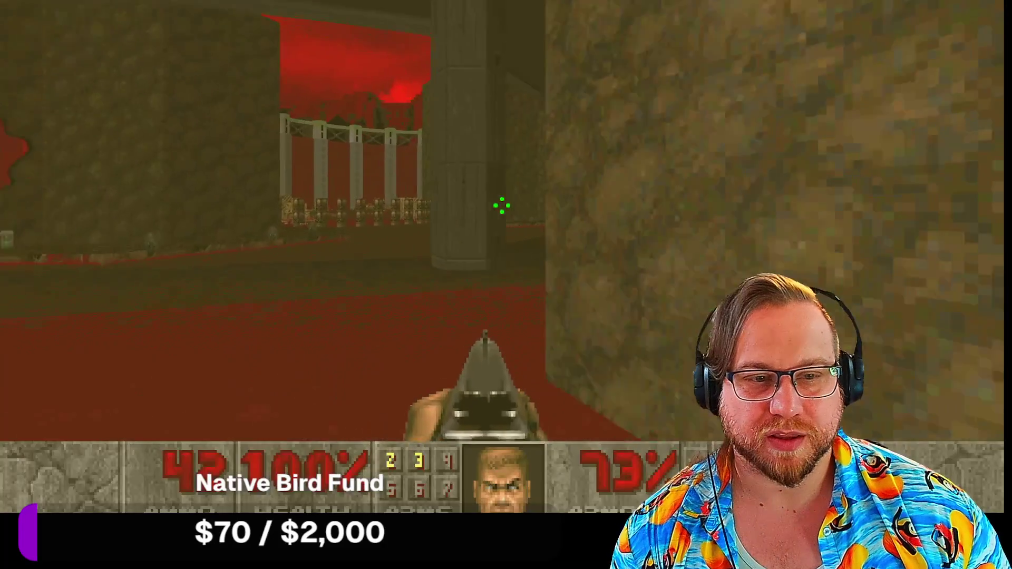
pyautogui.press('w')
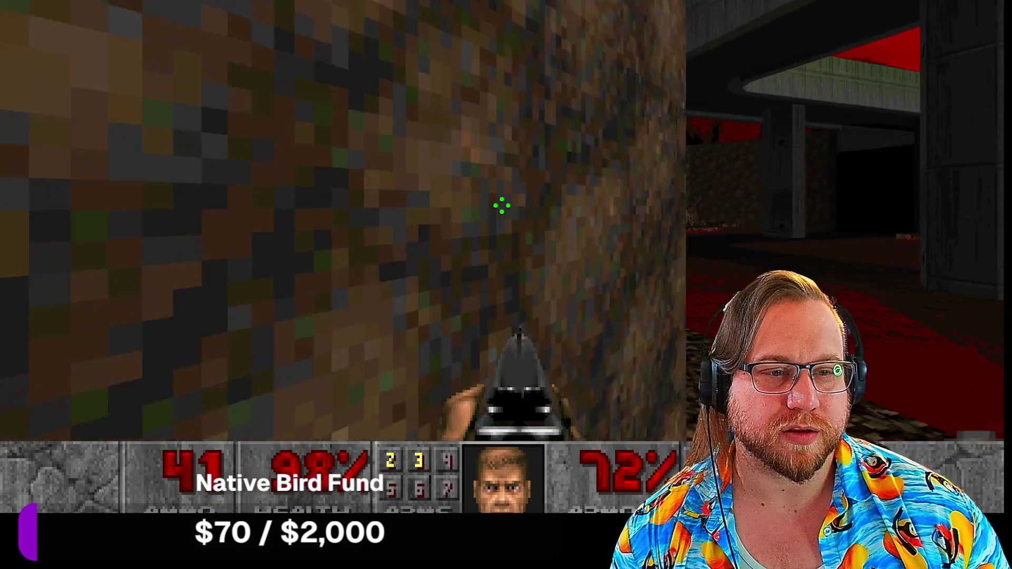
pyautogui.press('w')
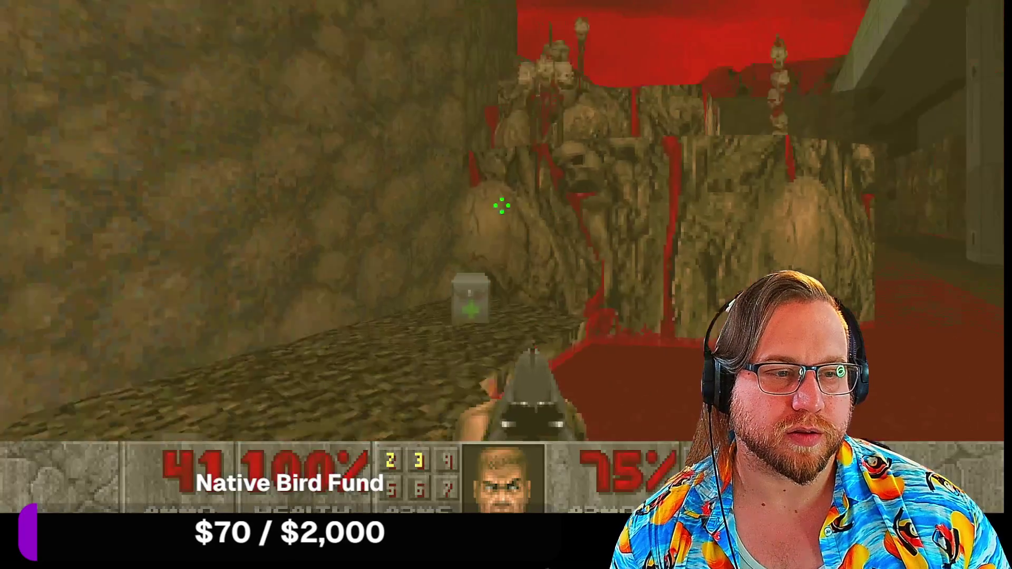
pyautogui.press('w')
# Step: Shotgun the demons and lost souls, then kill the pinky demon in the red room
pyautogui.click(502, 205)
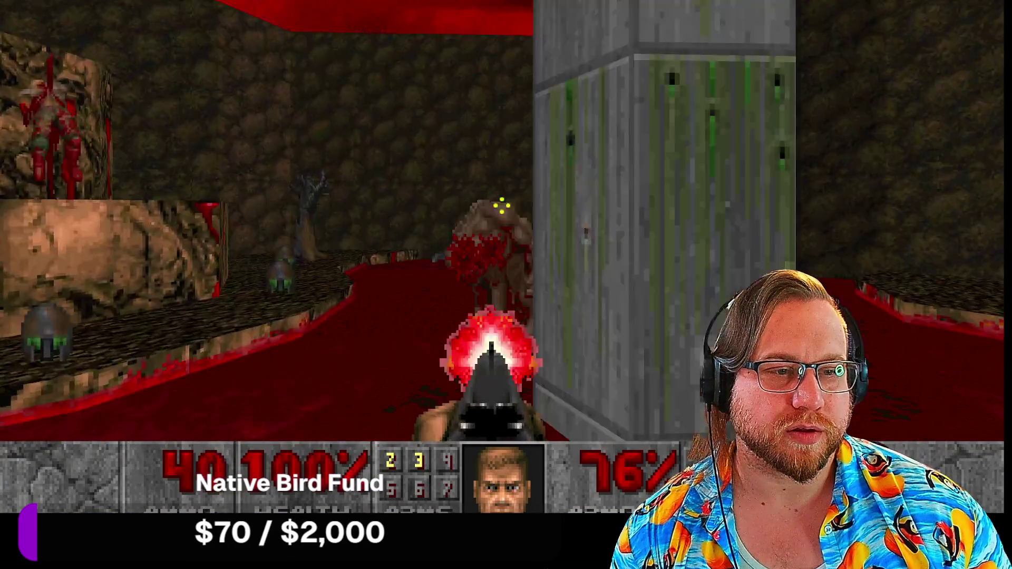
pyautogui.click(501, 205)
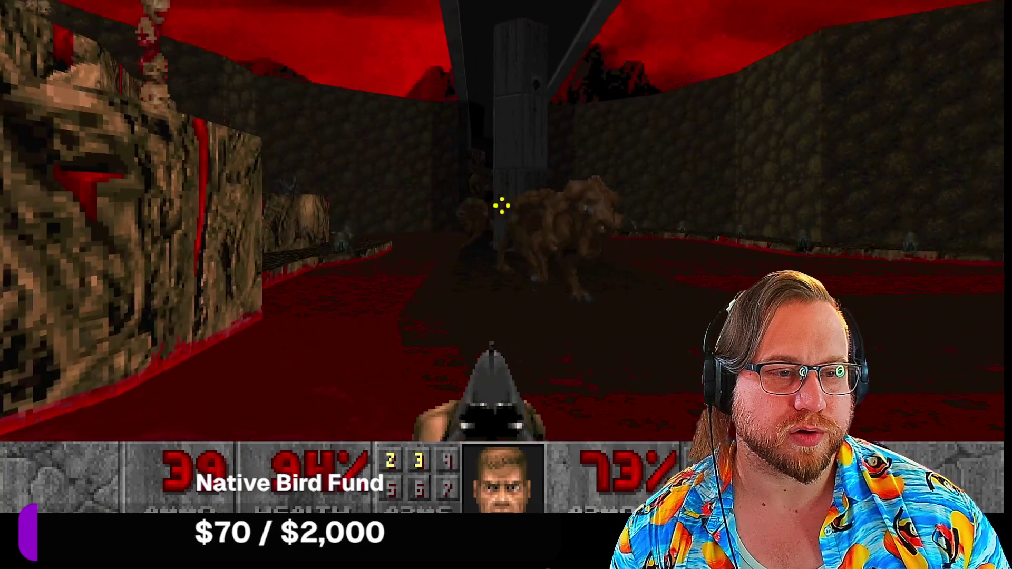
pyautogui.click(502, 205)
pyautogui.click(502, 205)
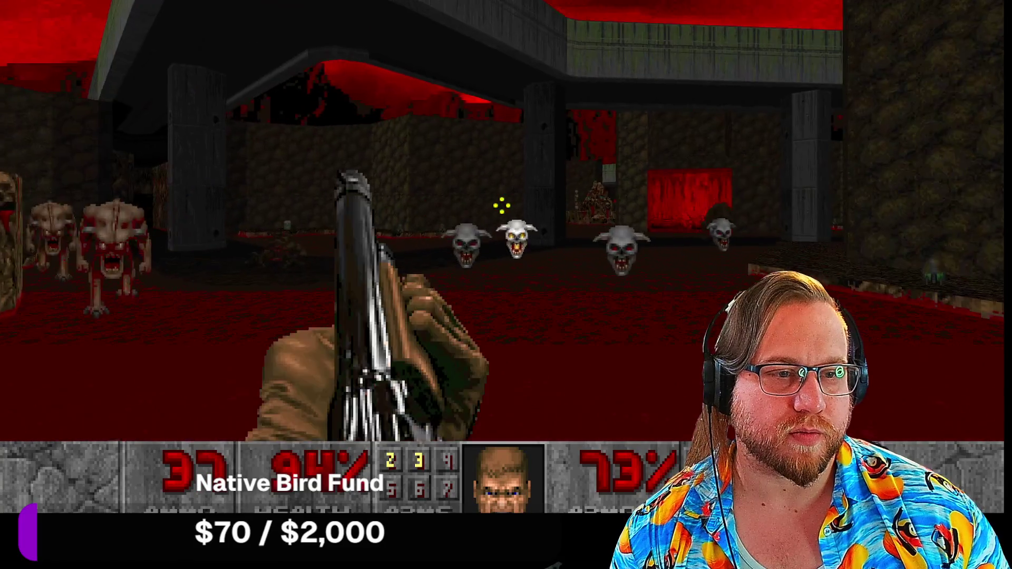
pyautogui.click(501, 206)
pyautogui.press('s')
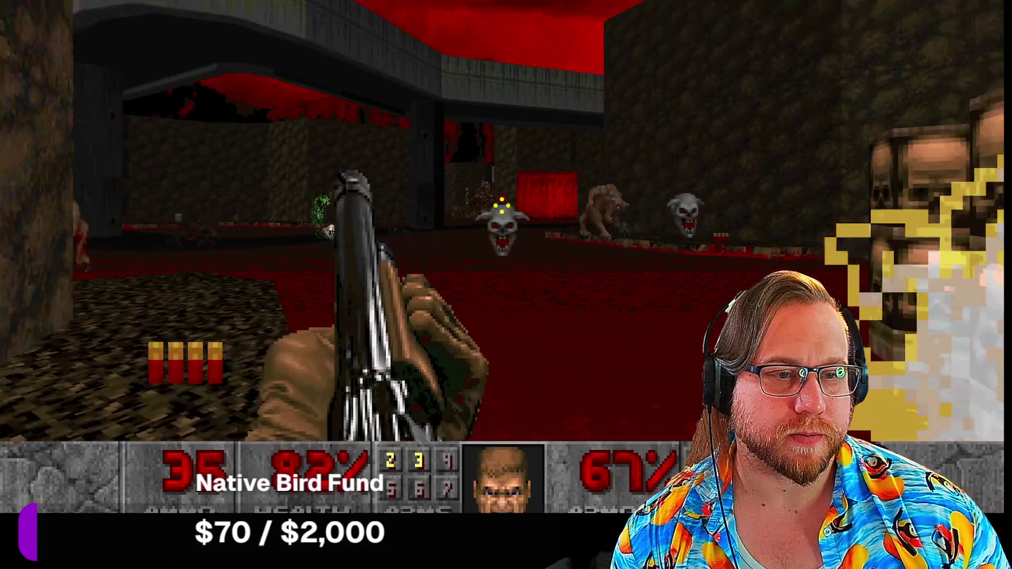
pyautogui.press('ctrl')
pyautogui.press('ctrl')
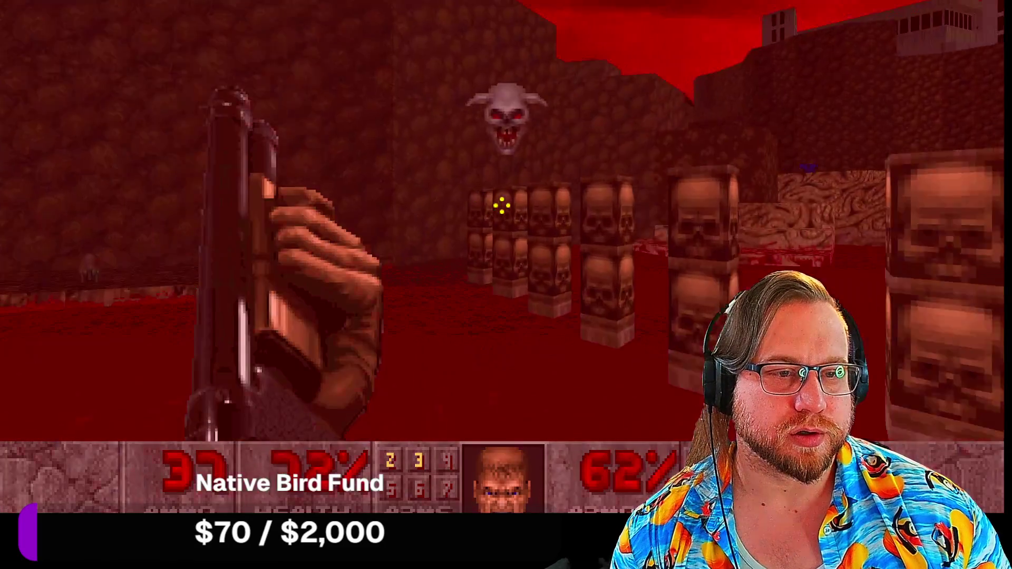
pyautogui.press('ctrl')
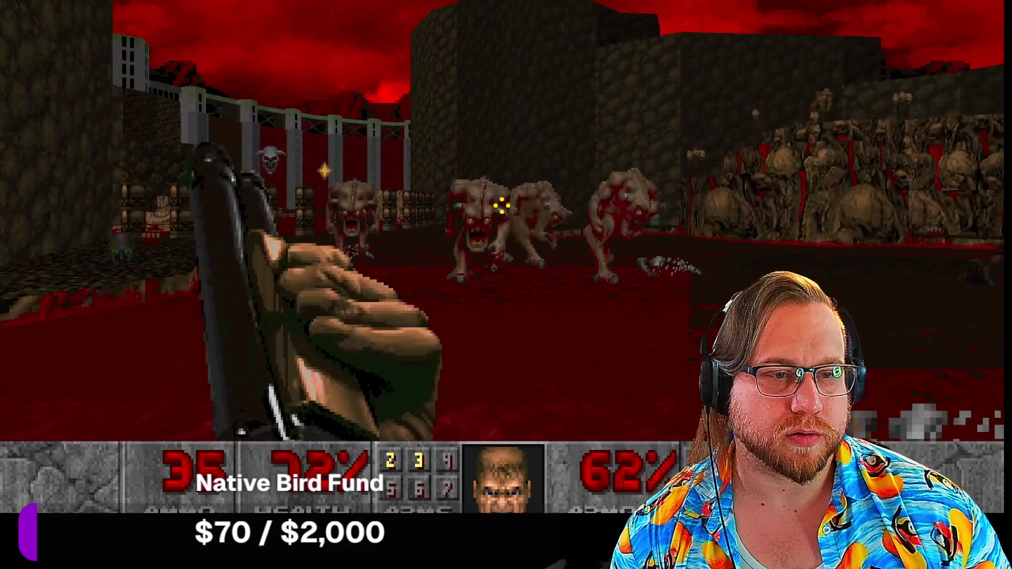
pyautogui.press('ctrl')
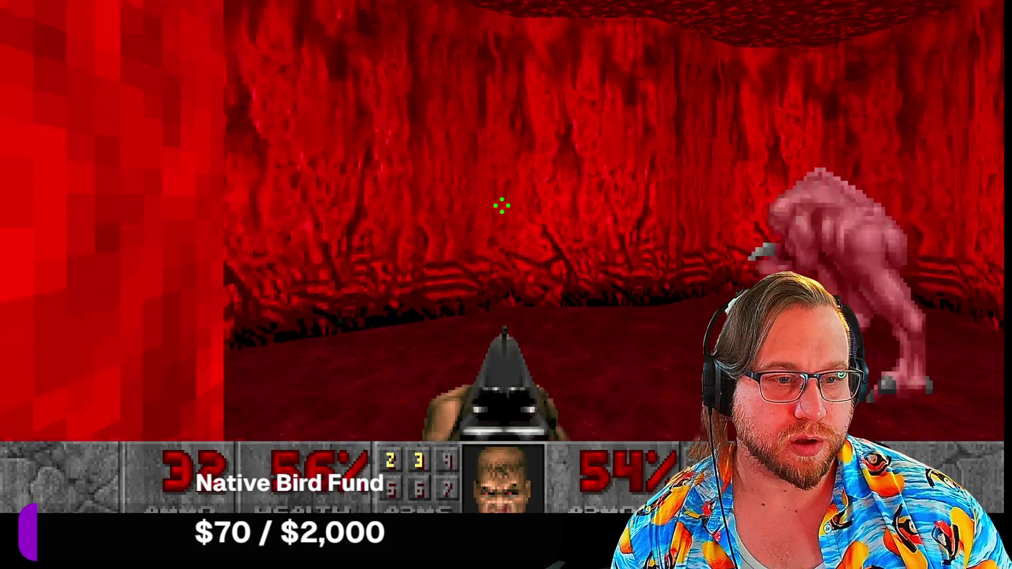
pyautogui.press('ctrl')
pyautogui.press('ctrl')
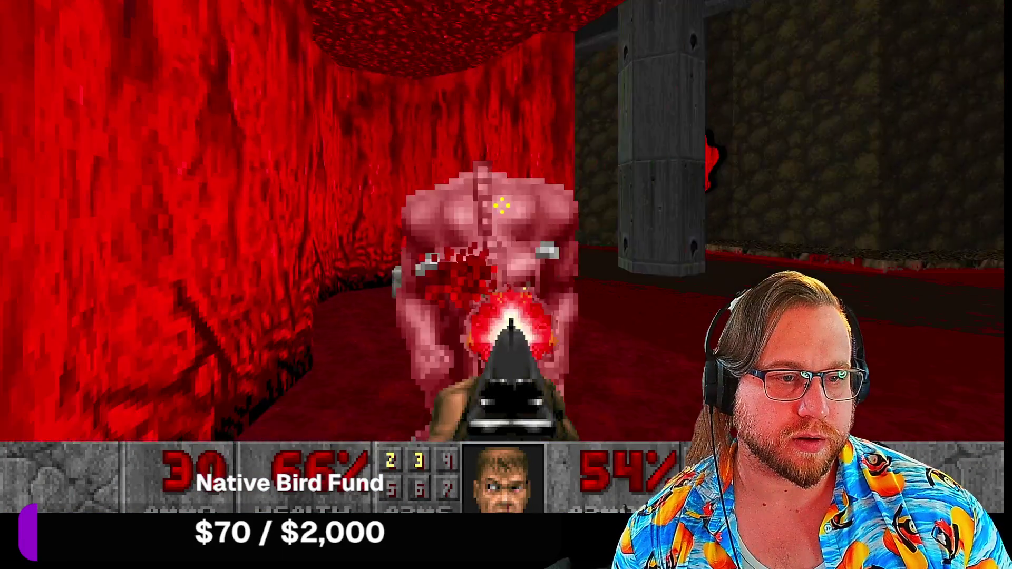
pyautogui.press('ctrl')
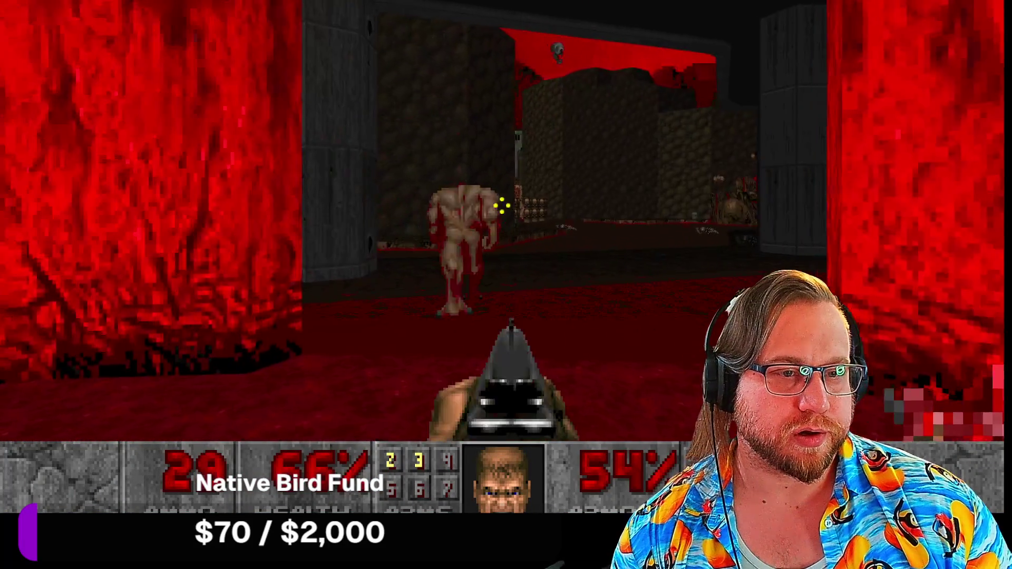
pyautogui.press('ctrl')
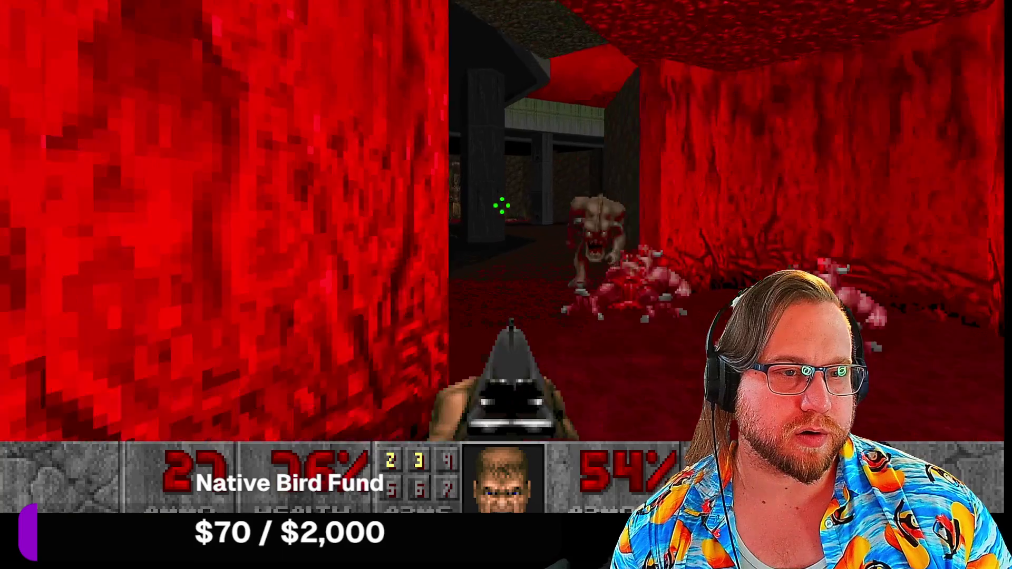
pyautogui.press('ctrl')
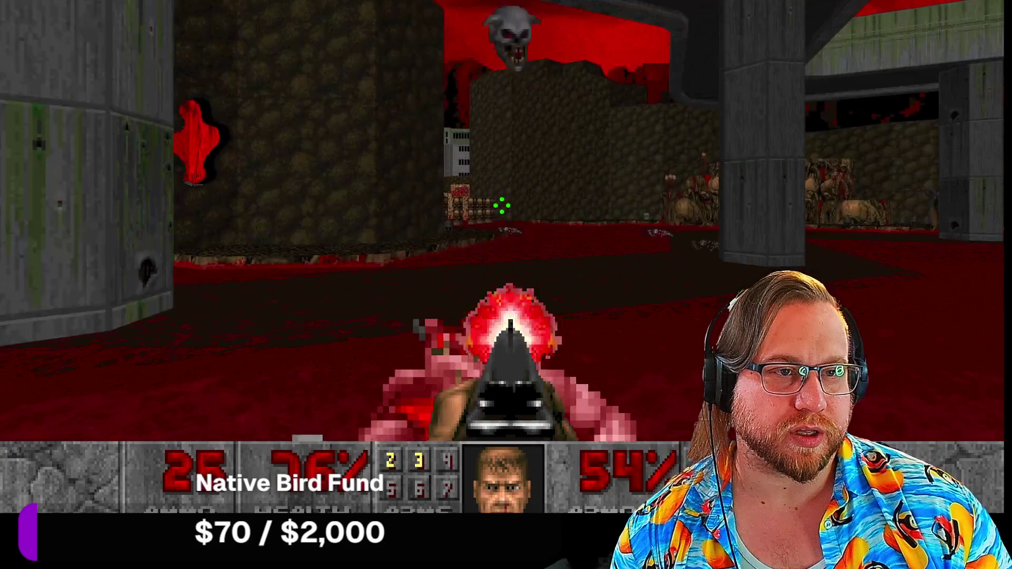
pyautogui.press('ctrl')
# Step: Collect health and armor bonuses on the ledge, then shoot the pinky demon ahead
pyautogui.press('Right')
pyautogui.press('Up')
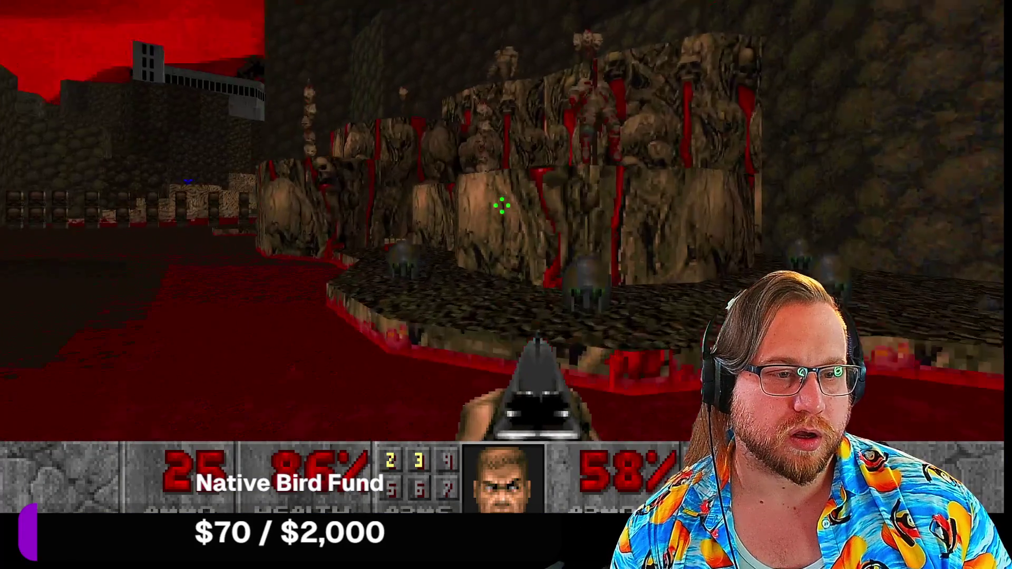
pyautogui.press('Up')
pyautogui.press('Left')
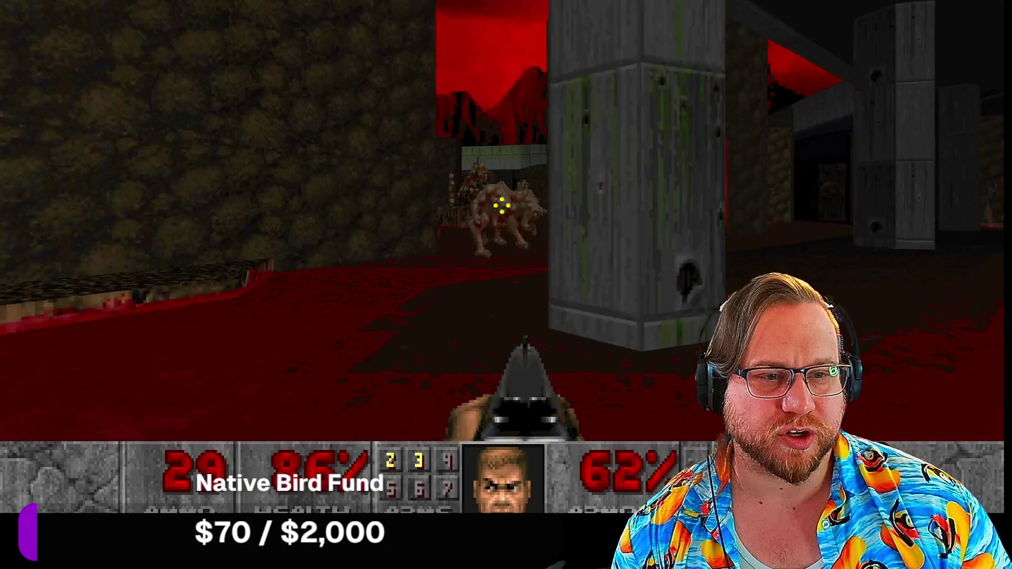
pyautogui.press('Right')
pyautogui.press('ctrl')
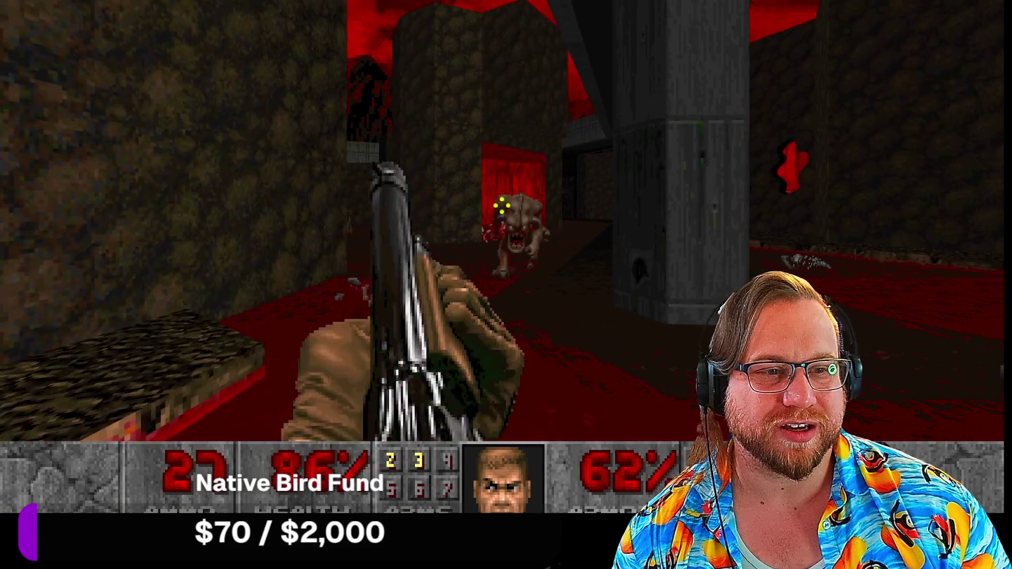
pyautogui.press('ctrl')
# Step: Pick up shells and the green armor in the corridor, and shoot the imp
pyautogui.press('Left')
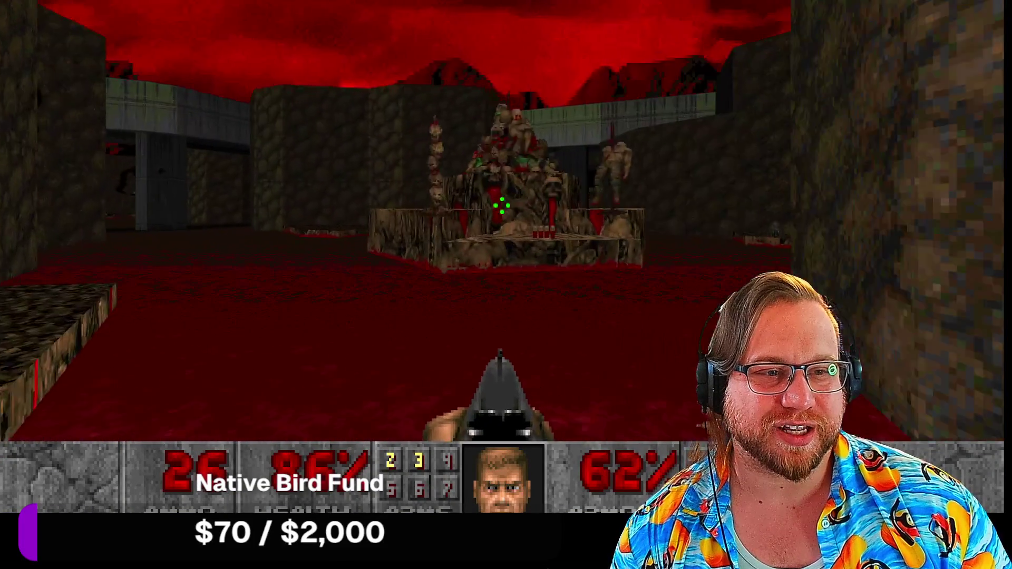
pyautogui.press('Up')
pyautogui.press('Left')
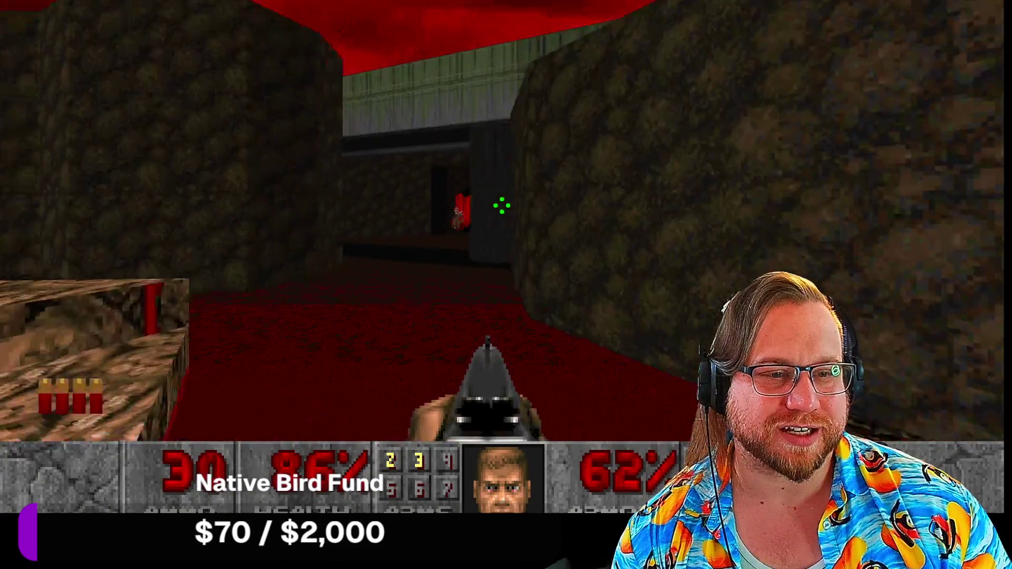
pyautogui.press('Up')
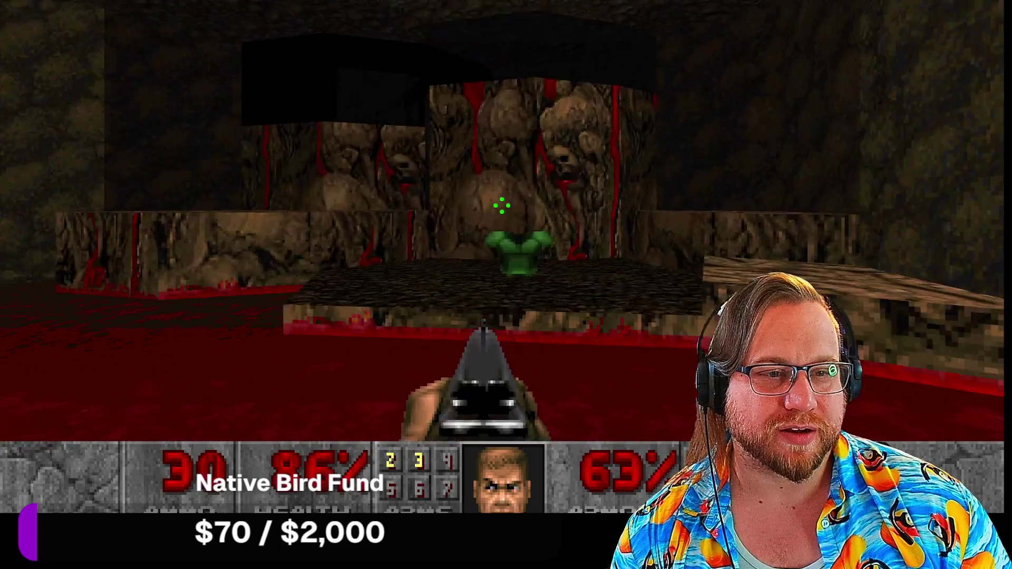
pyautogui.press('Left')
pyautogui.press('ctrl')
pyautogui.press('Right')
pyautogui.press('ctrl')
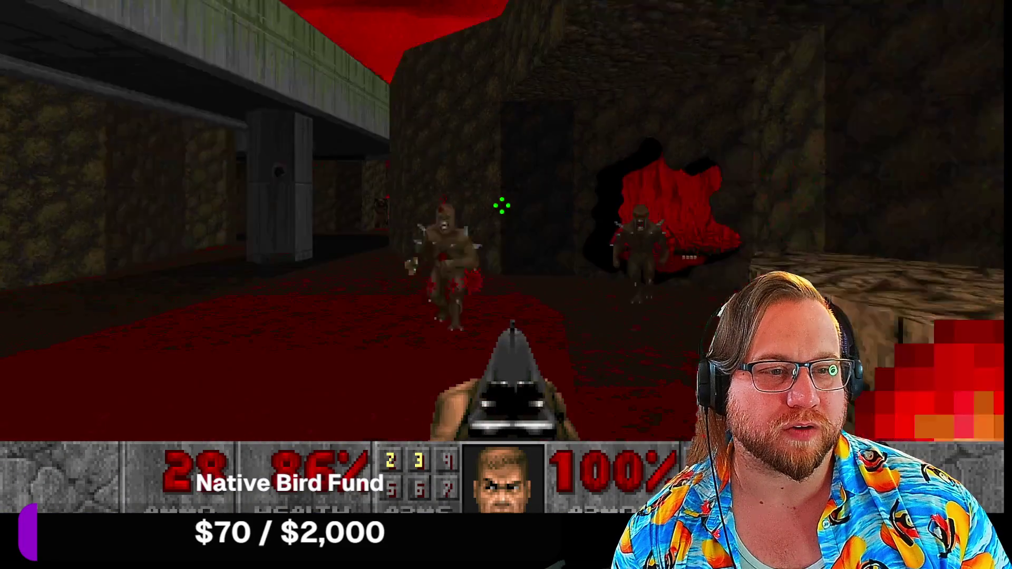
# Step: Go through the red opening collecting ammo toward the pillar, briefly checking the Steam library
pyautogui.press('Up')
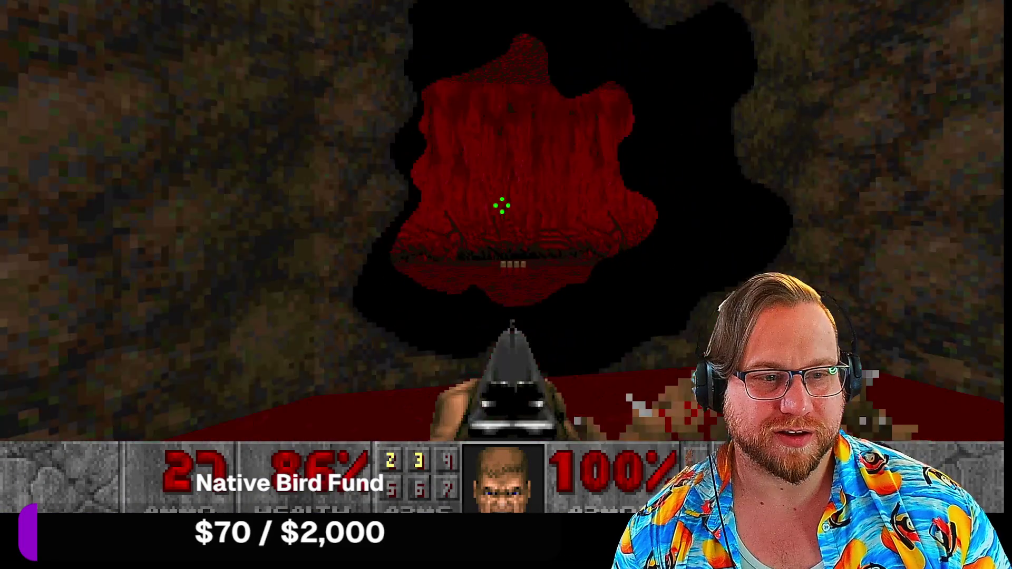
pyautogui.press('Right')
pyautogui.press('Up')
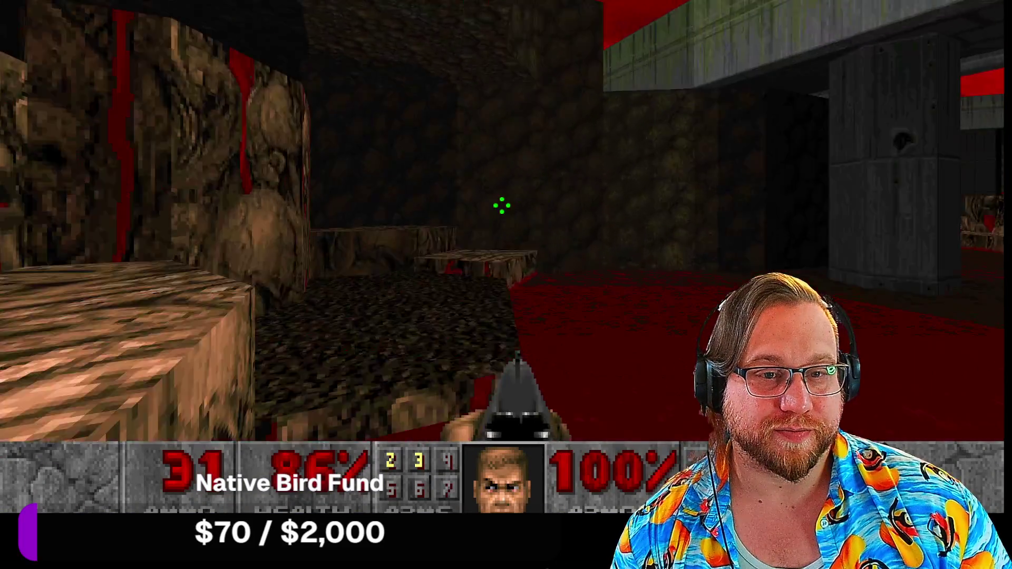
pyautogui.press('Right')
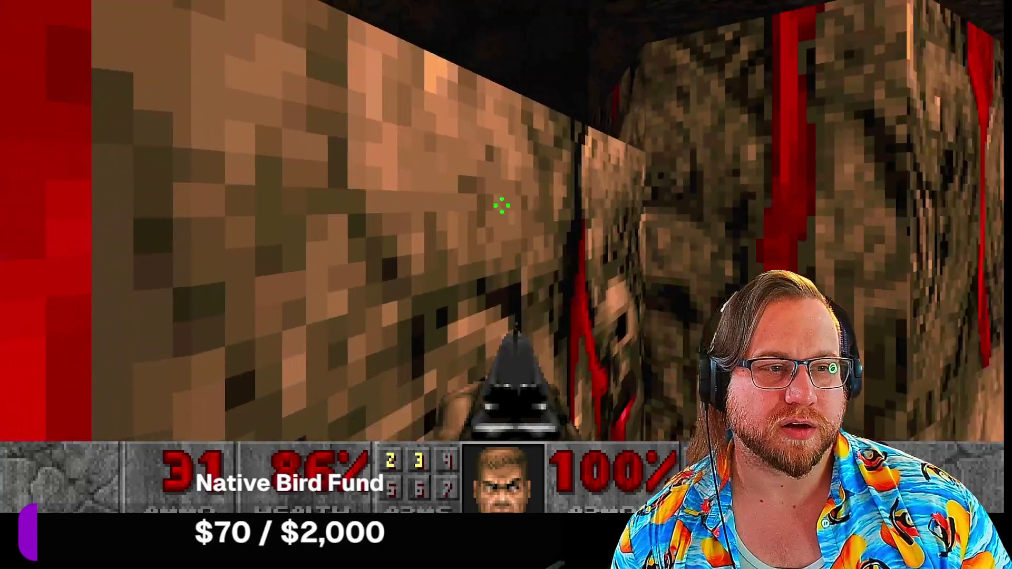
pyautogui.press('Left')
pyautogui.press('Right')
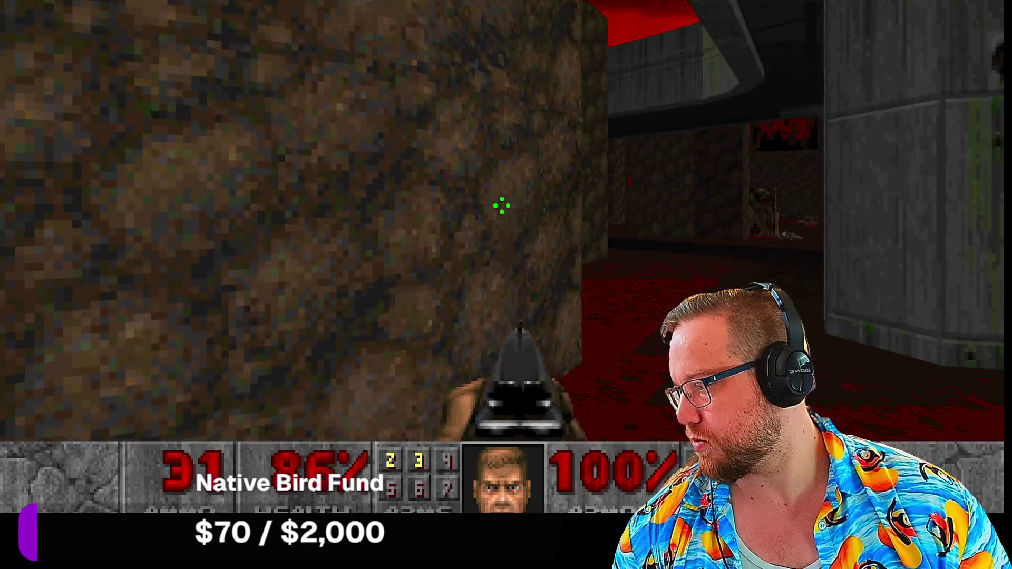
pyautogui.press('Up')
pyautogui.press('Right')
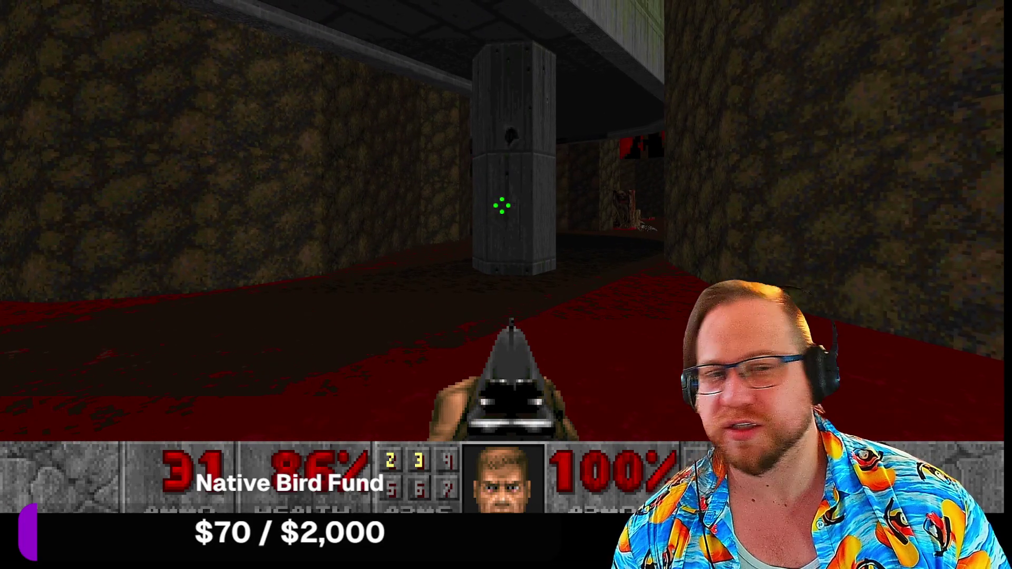
pyautogui.hotkey('alt', 'Tab')
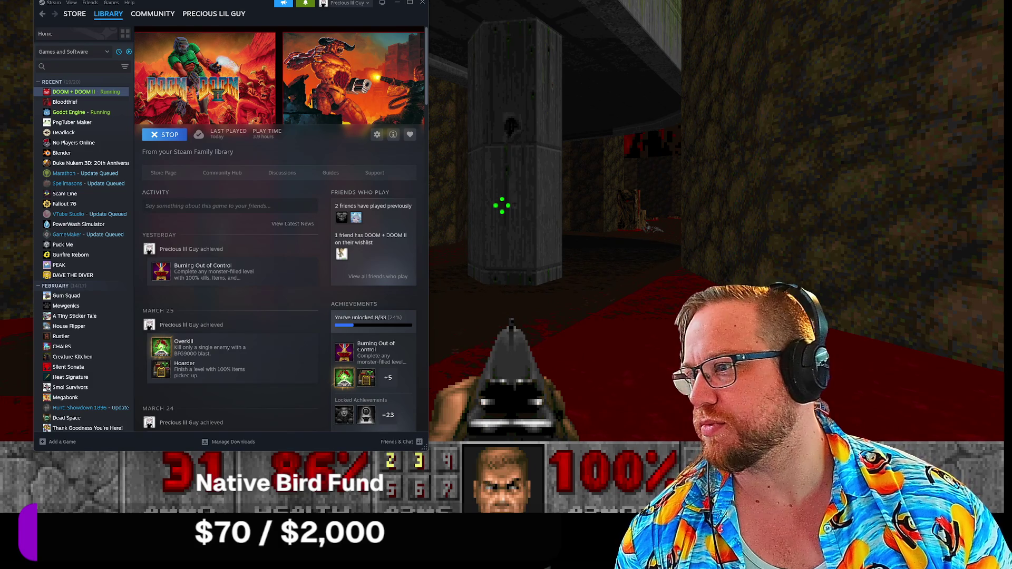
pyautogui.hotkey('alt', 'Tab')
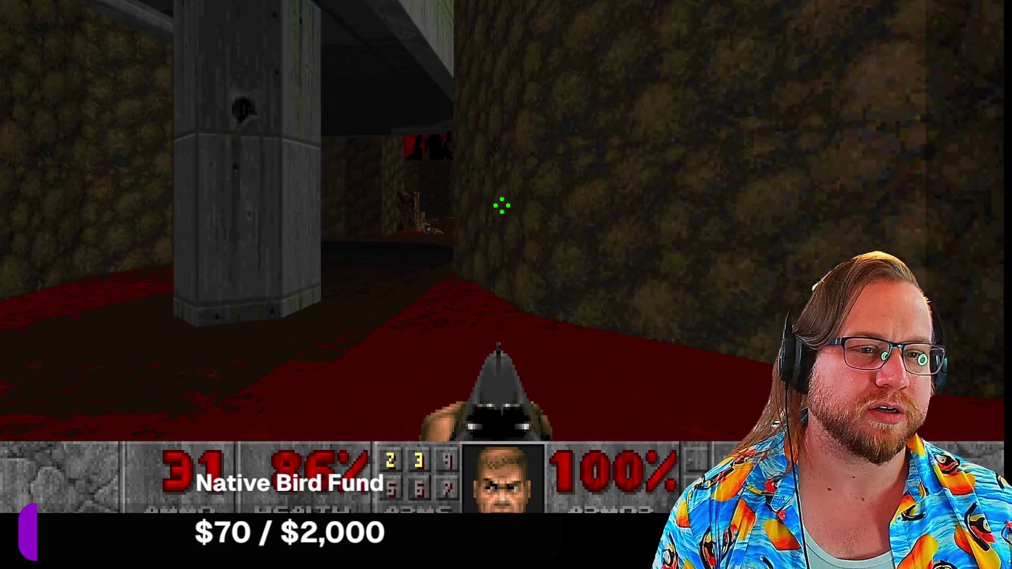
# Step: Cross the lava to the grey structure, collecting shells and an armor bonus, and fire down the corridor
pyautogui.press('w')
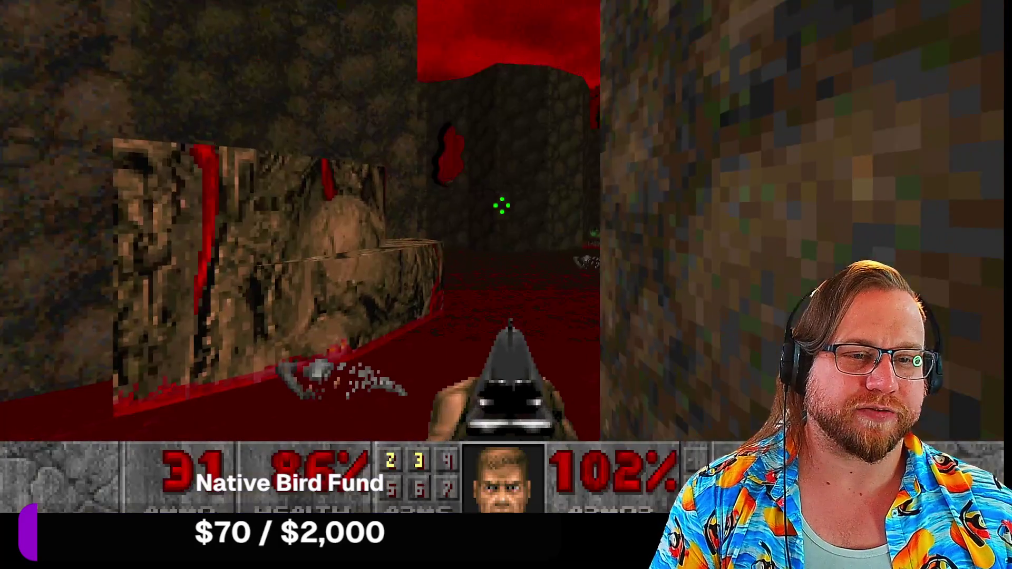
pyautogui.press('w')
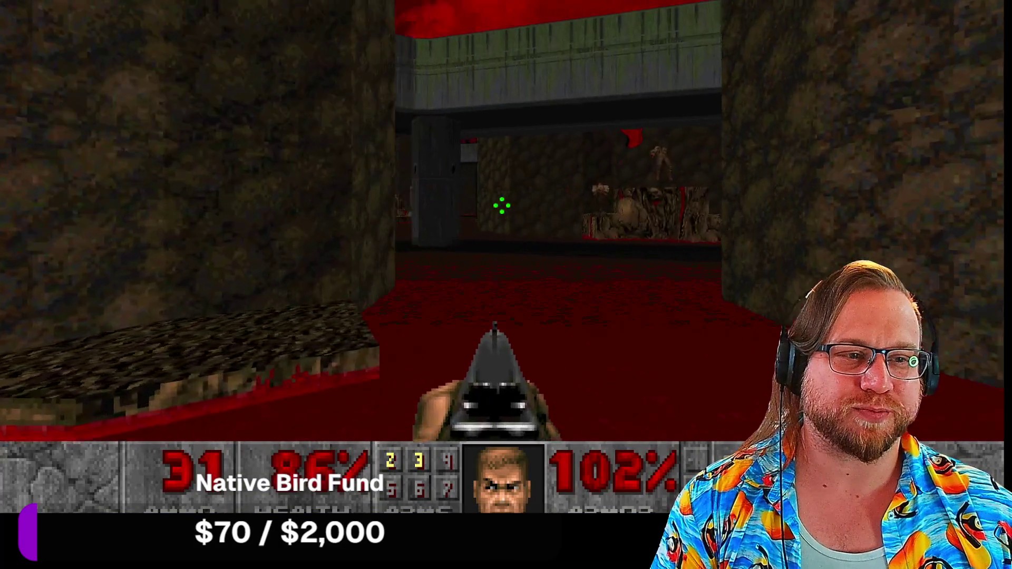
pyautogui.press('w')
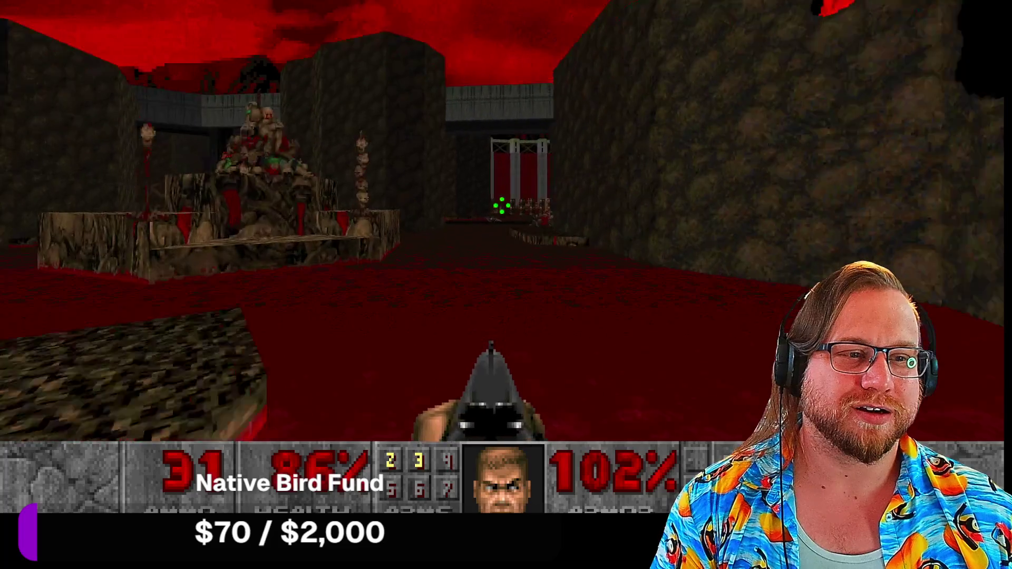
pyautogui.press('w')
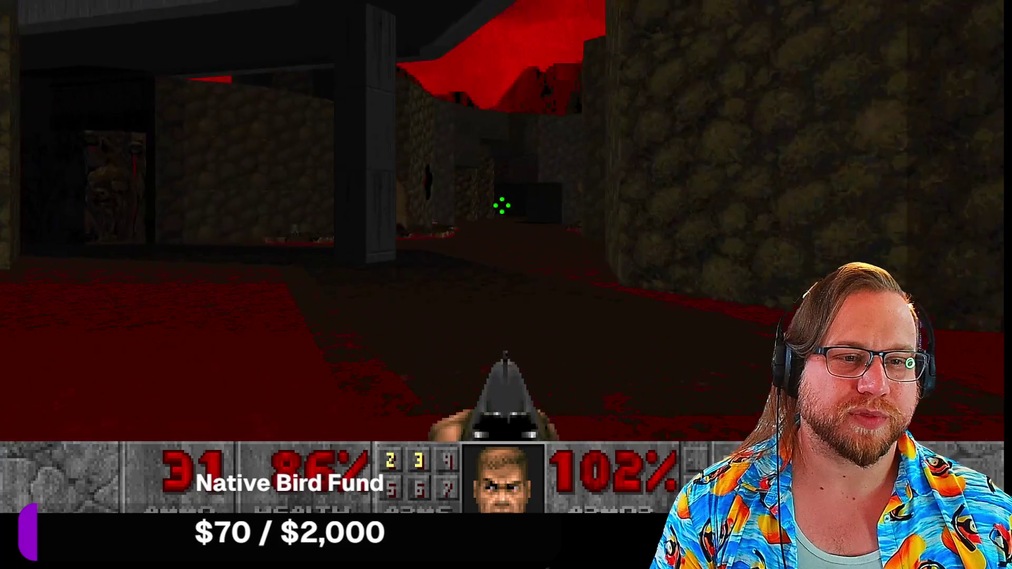
pyautogui.press('w')
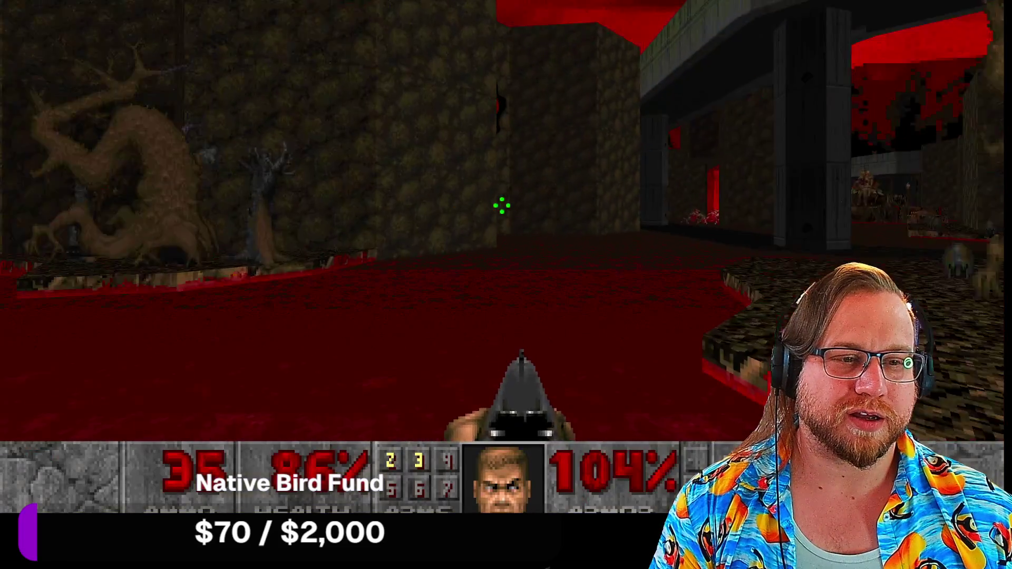
pyautogui.press('w')
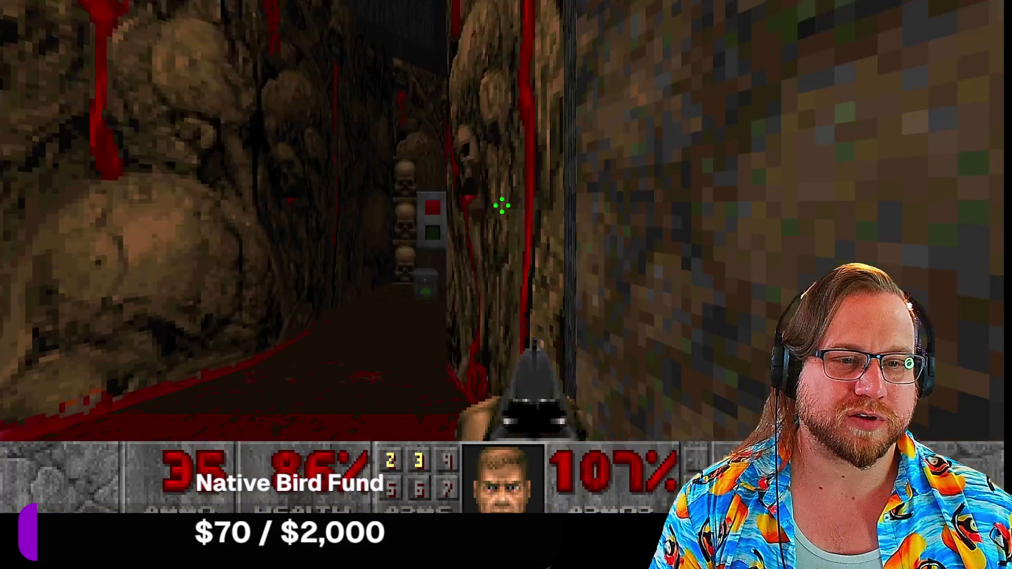
pyautogui.press('w')
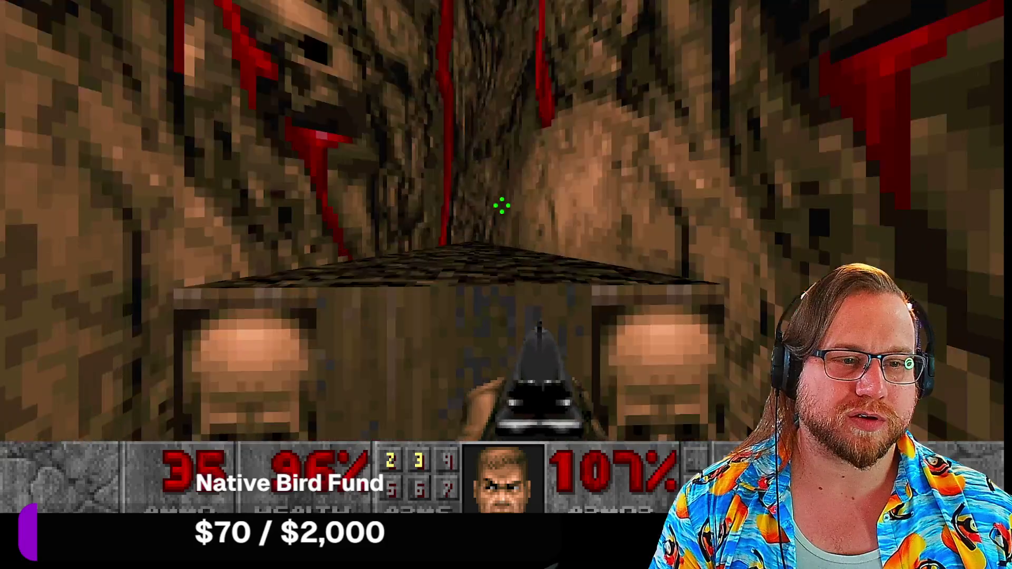
pyautogui.press('w')
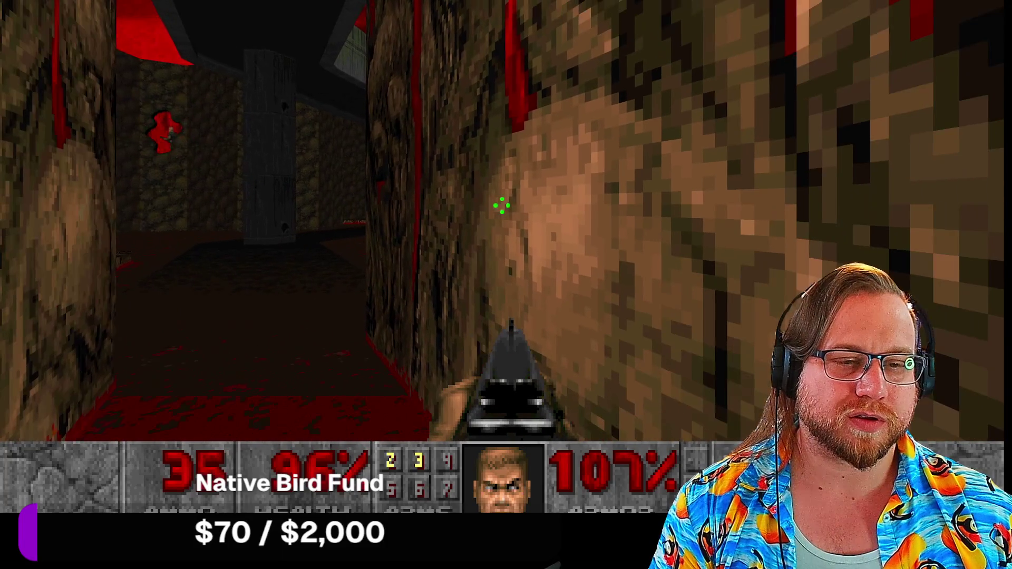
pyautogui.press('ctrl')
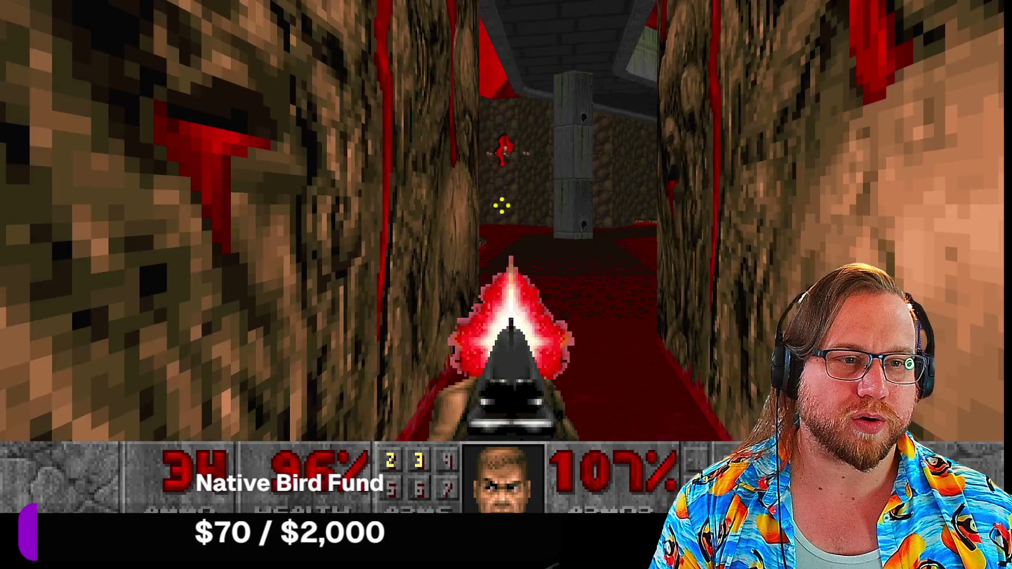
pyautogui.press('ctrl')
# Step: Collect the armor bonuses along the path and fire near the blood-covered altar
pyautogui.press('Left')
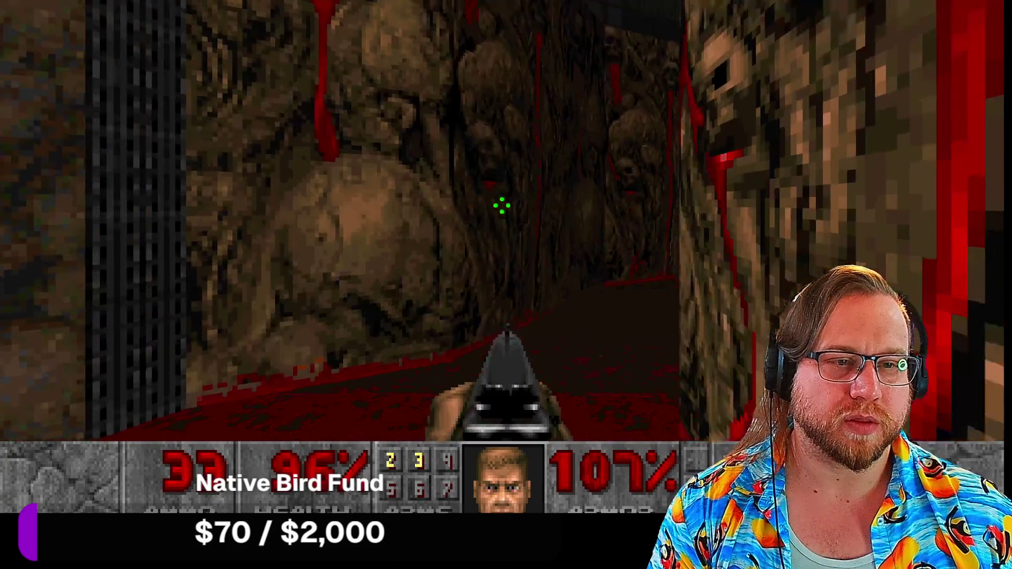
pyautogui.press('Up')
pyautogui.press('Right')
pyautogui.press('Up')
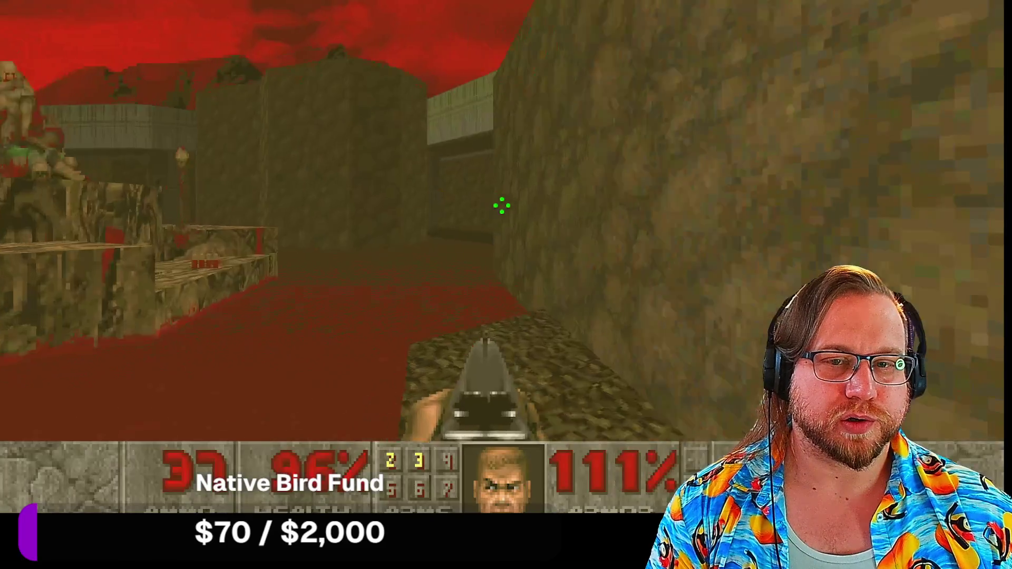
pyautogui.press('Left')
pyautogui.press('Right')
pyautogui.press('ctrl')
pyautogui.press('Right')
pyautogui.press('Right')
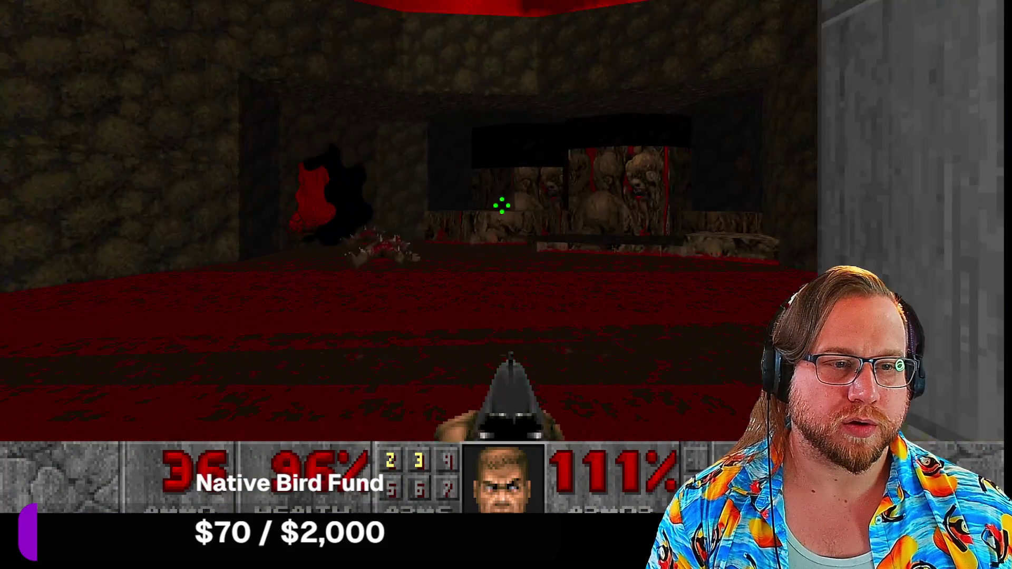
pyautogui.press('Right')
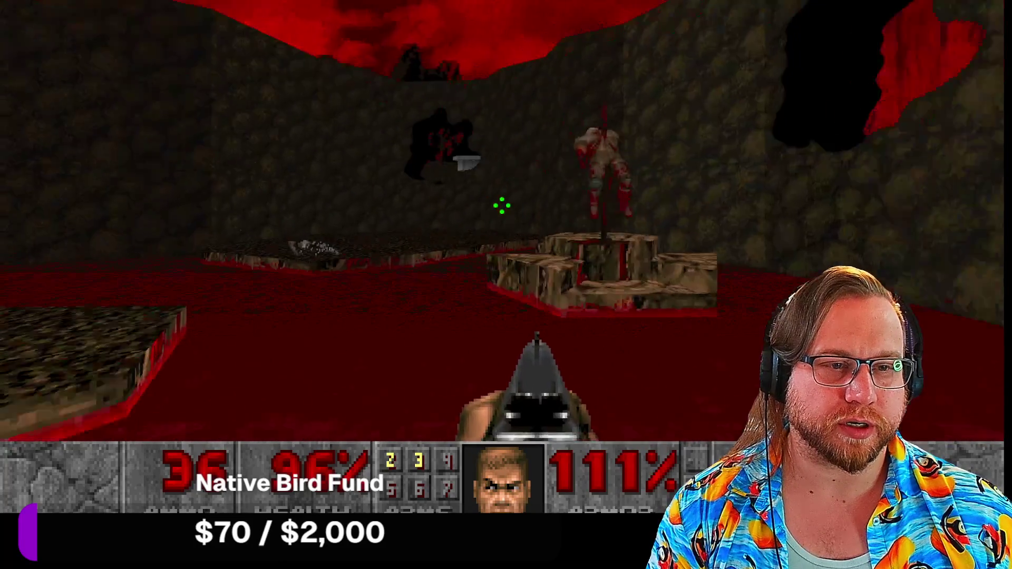
pyautogui.press('Right')
pyautogui.press('Up')
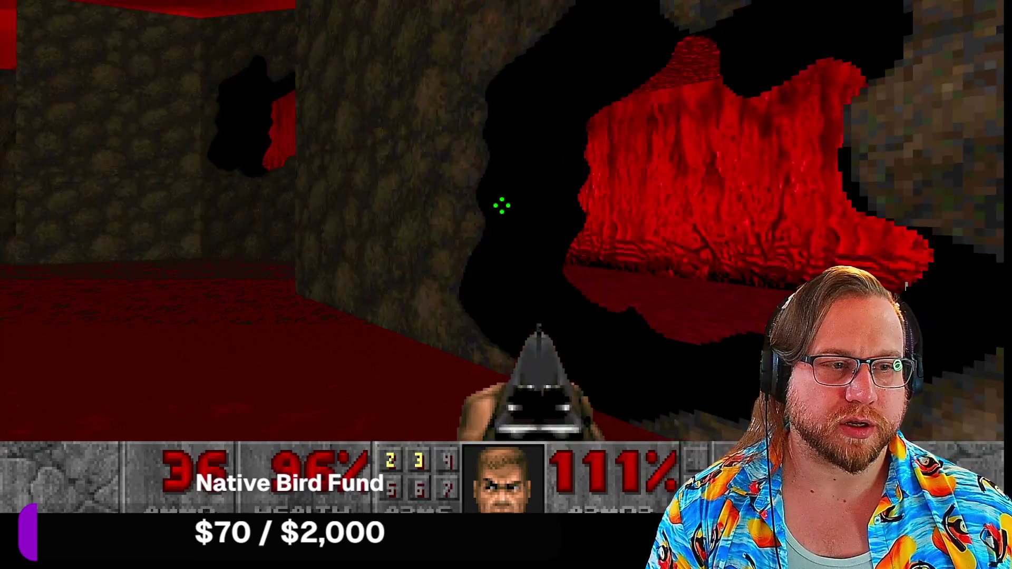
# Step: Move down the corridor picking up health into the red room by the brain ledges
pyautogui.press('Right')
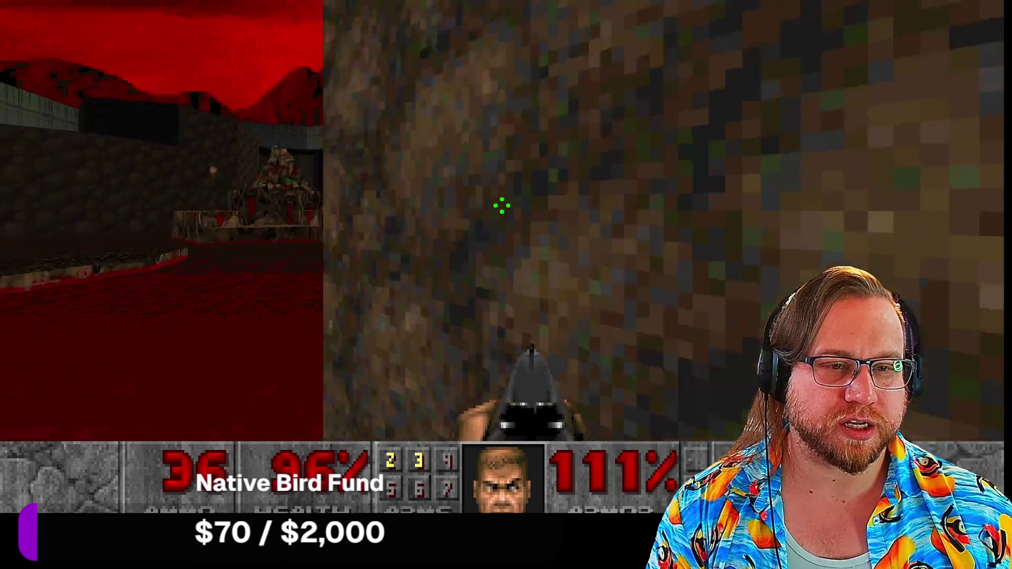
pyautogui.press('Right')
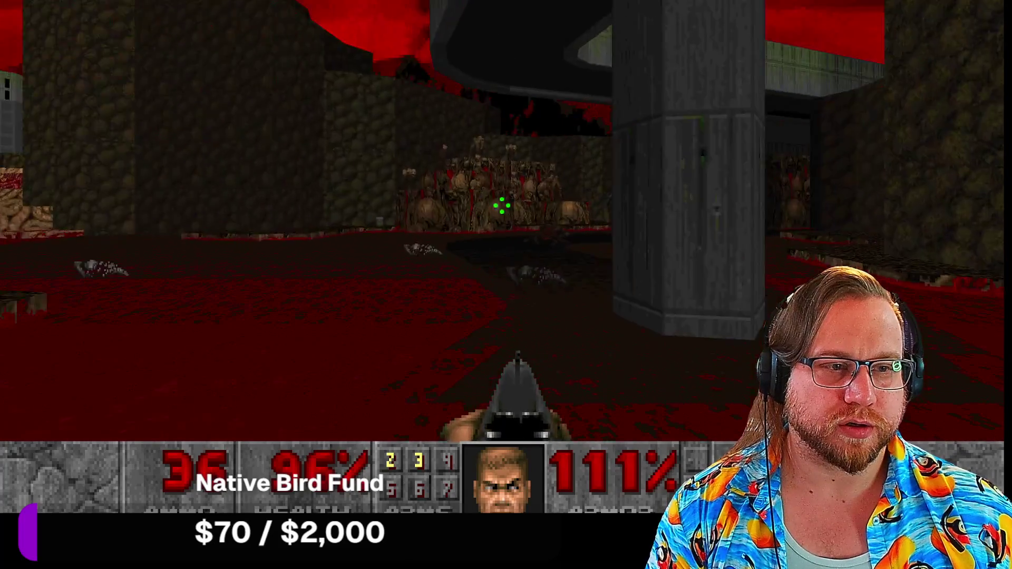
pyautogui.press('Left')
pyautogui.press('Up')
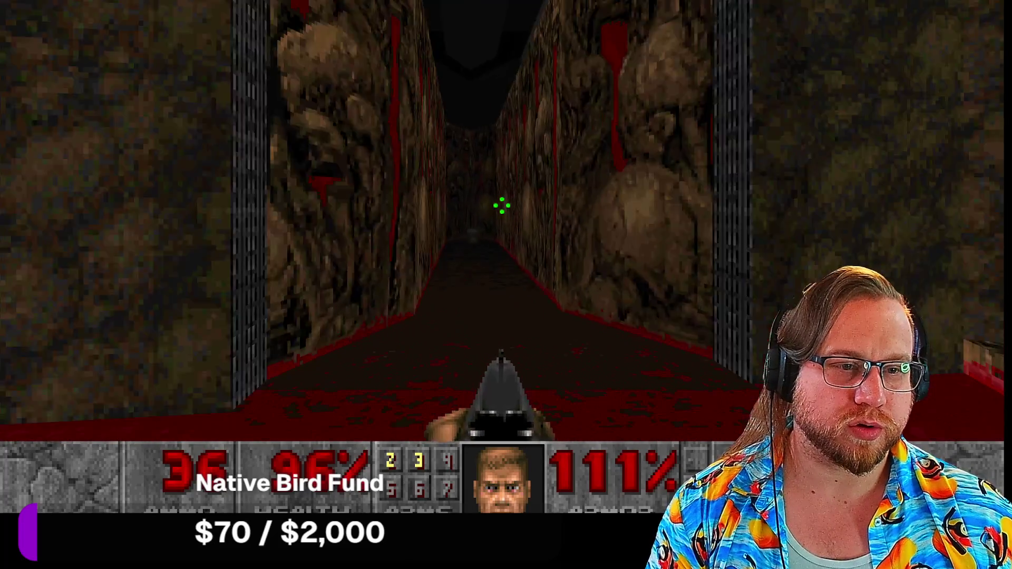
pyautogui.press('Left')
pyautogui.press('Up')
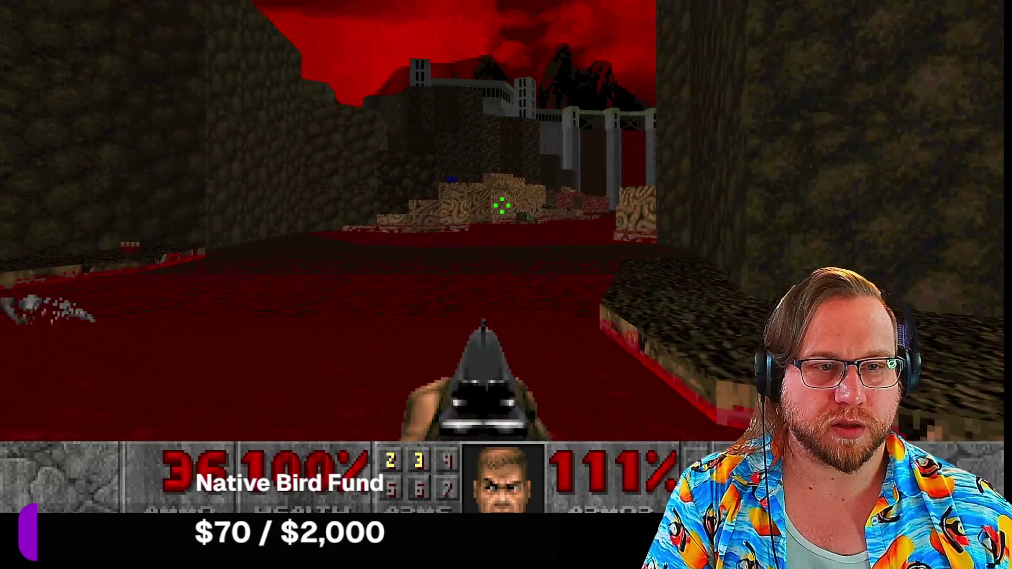
pyautogui.press('Up')
pyautogui.press('Up')
pyautogui.press('Left')
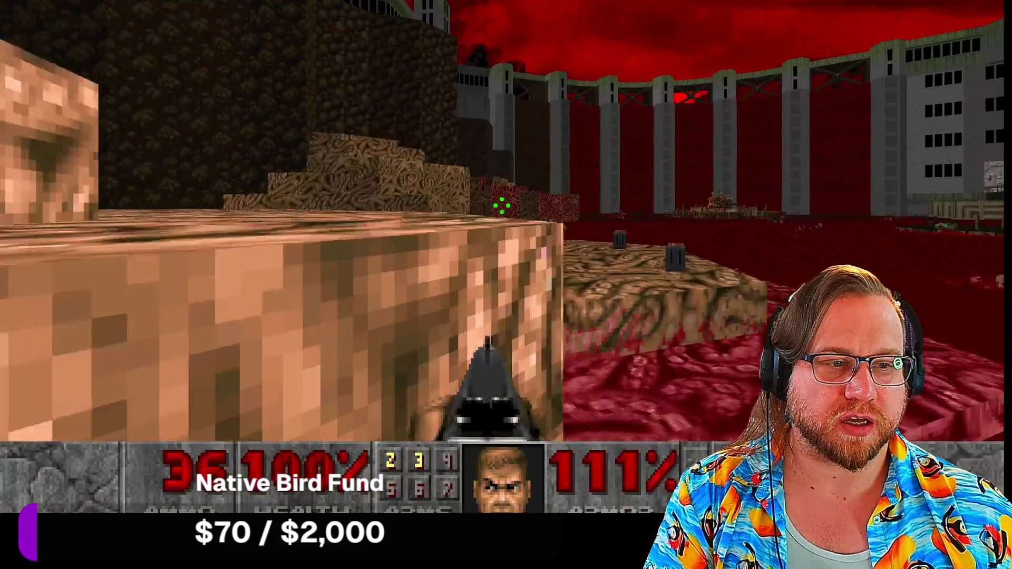
pyautogui.press('Up')
# Step: Pick up the chaingun and climb the ledges to grab the blue armor
pyautogui.press('Left')
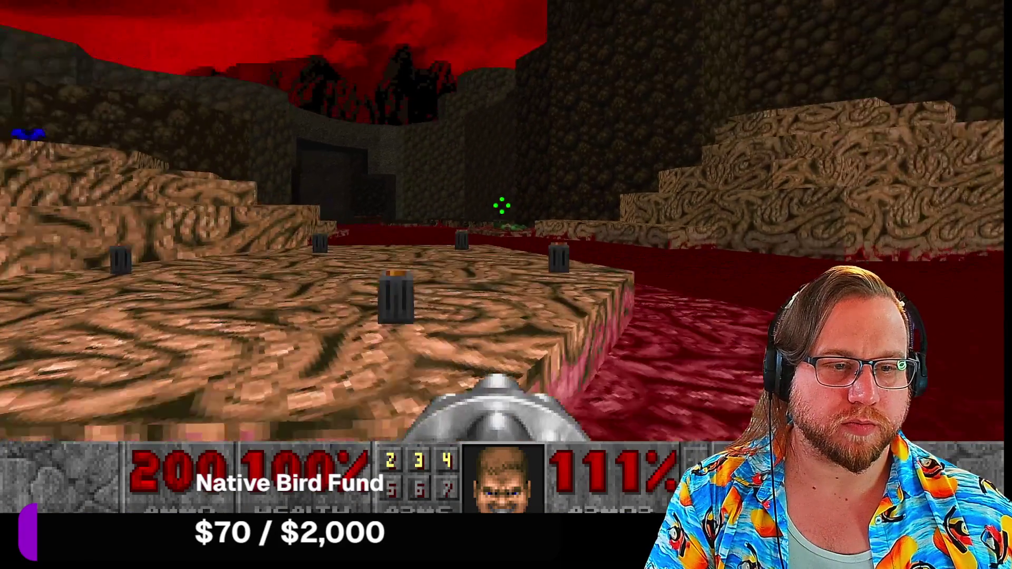
pyautogui.press('Up')
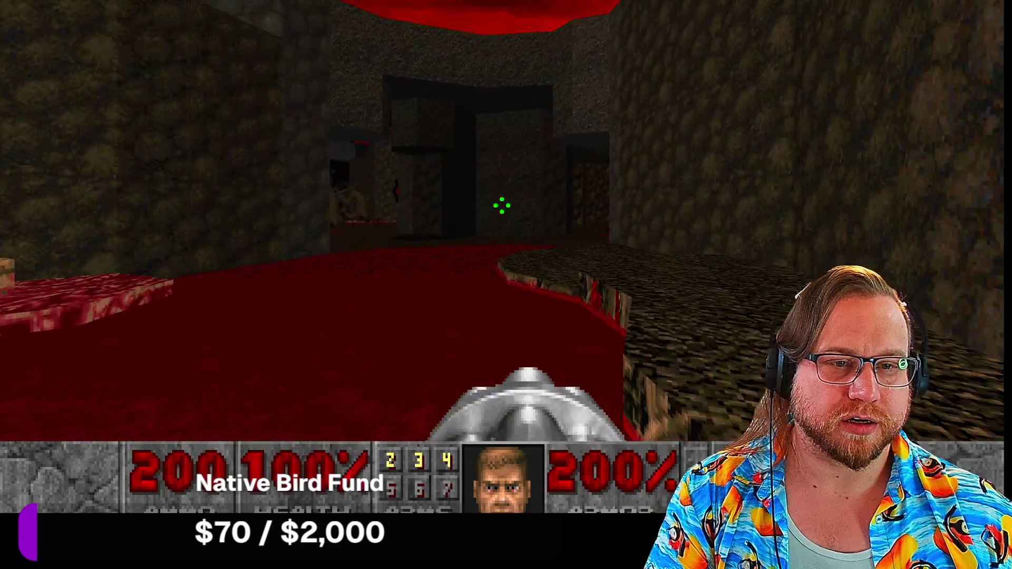
pyautogui.press('Up')
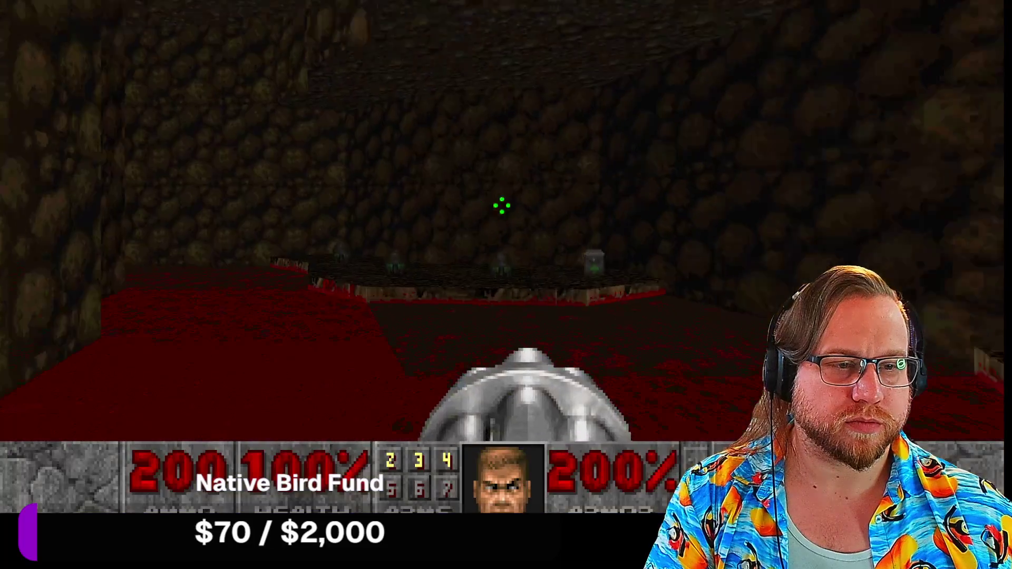
pyautogui.press('Up')
pyautogui.press('Left')
# Step: Go through the blood-floored corridor to the green wall and fire at the swarming lost souls
pyautogui.press('Left')
pyautogui.press('Up')
pyautogui.press('Left')
pyautogui.press('Right')
pyautogui.press('Up')
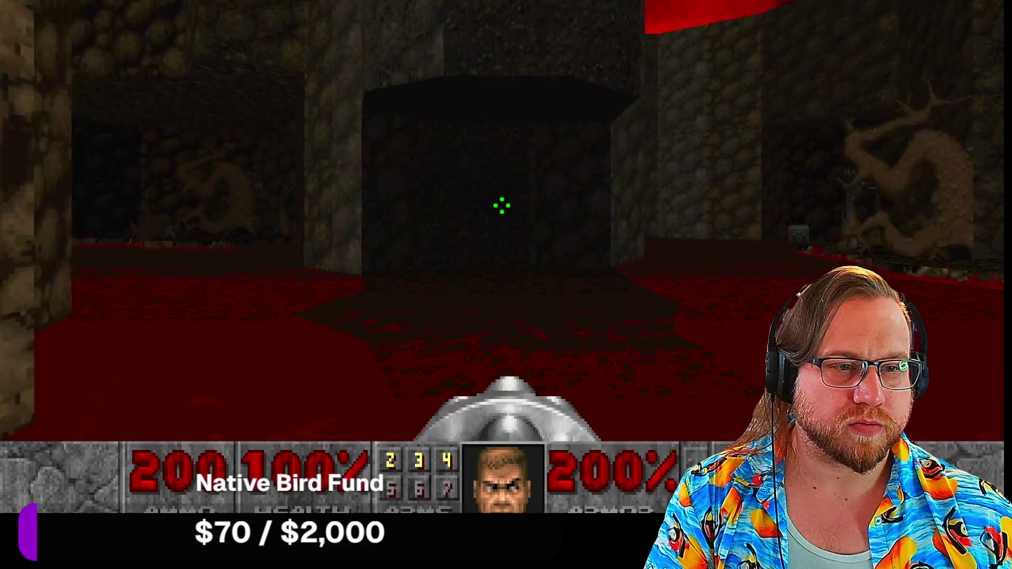
pyautogui.press('Up')
pyautogui.press('Left')
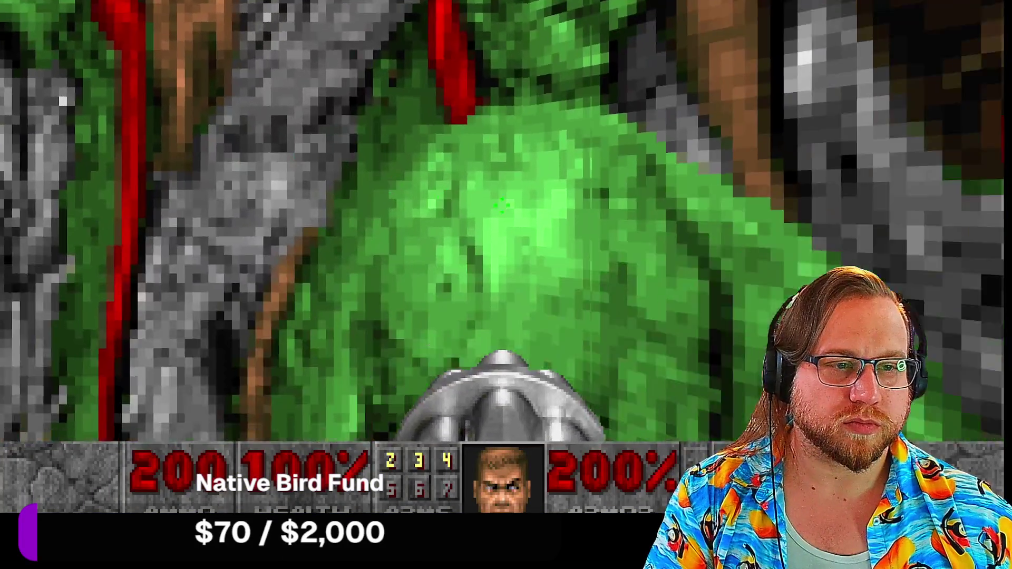
pyautogui.press('Up')
pyautogui.press('Left')
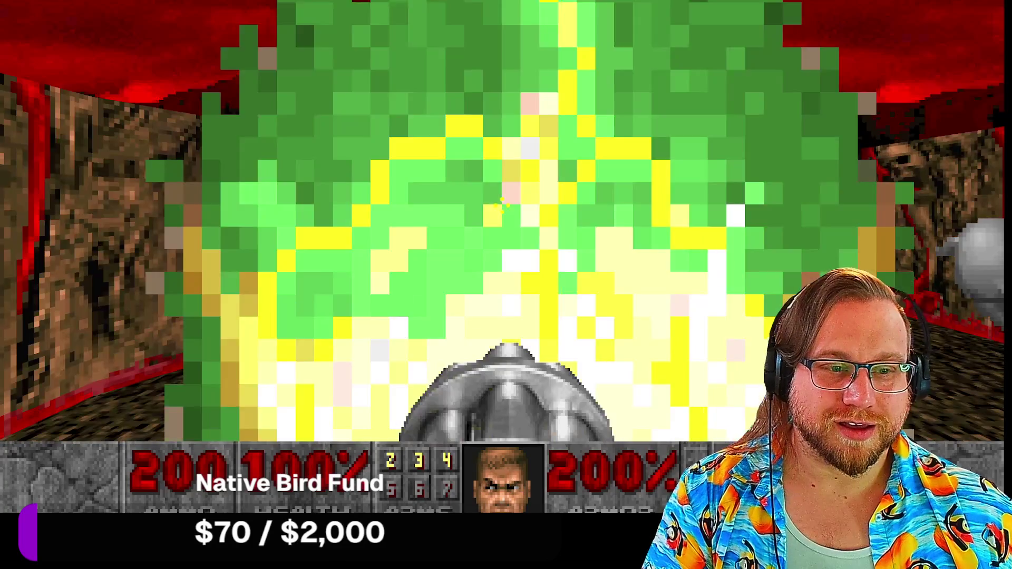
pyautogui.press('ctrl')
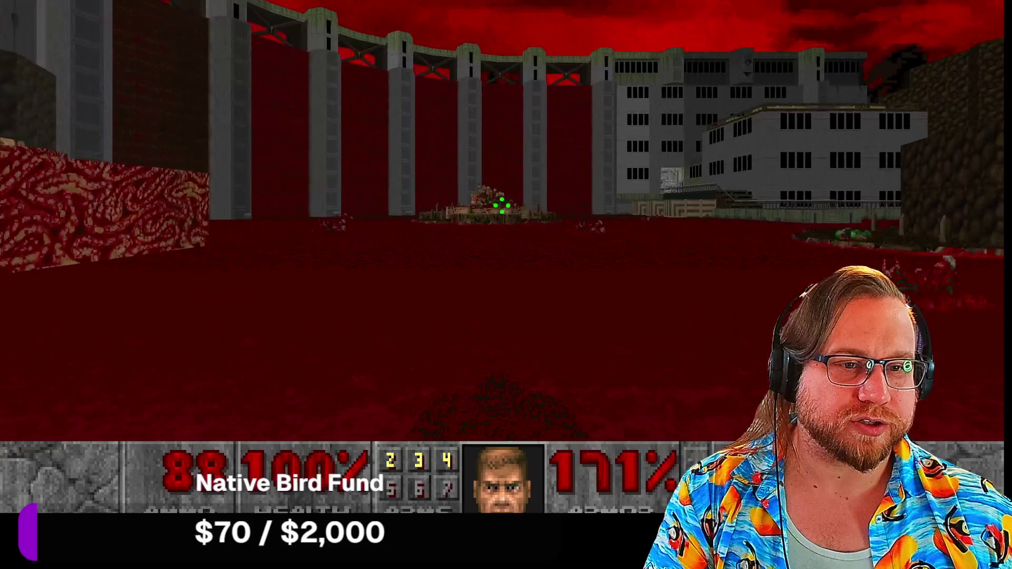
# Step: Grab the rocket launcher and fire rockets at the demons across the blood pool
pyautogui.press('w')
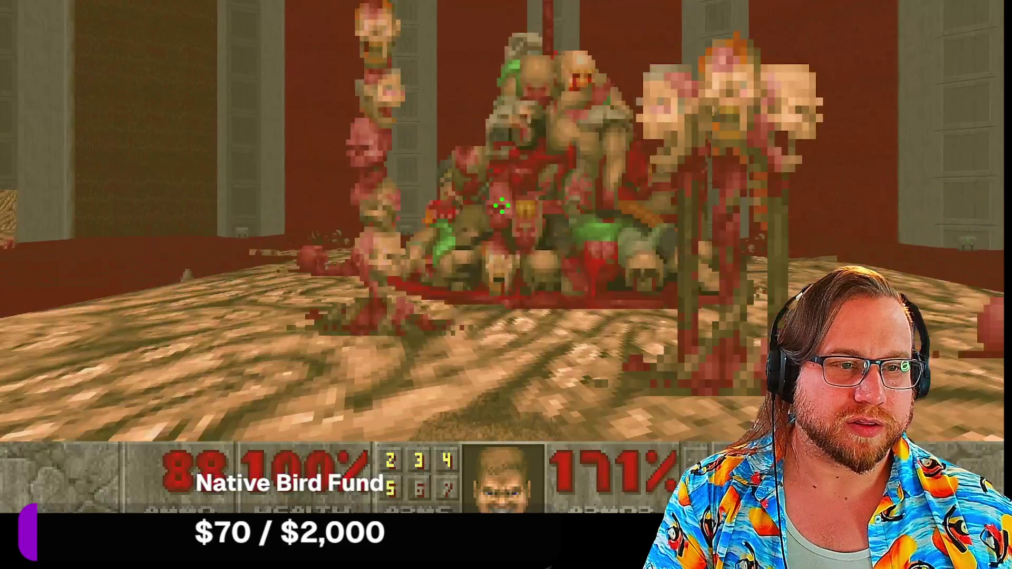
pyautogui.press('w')
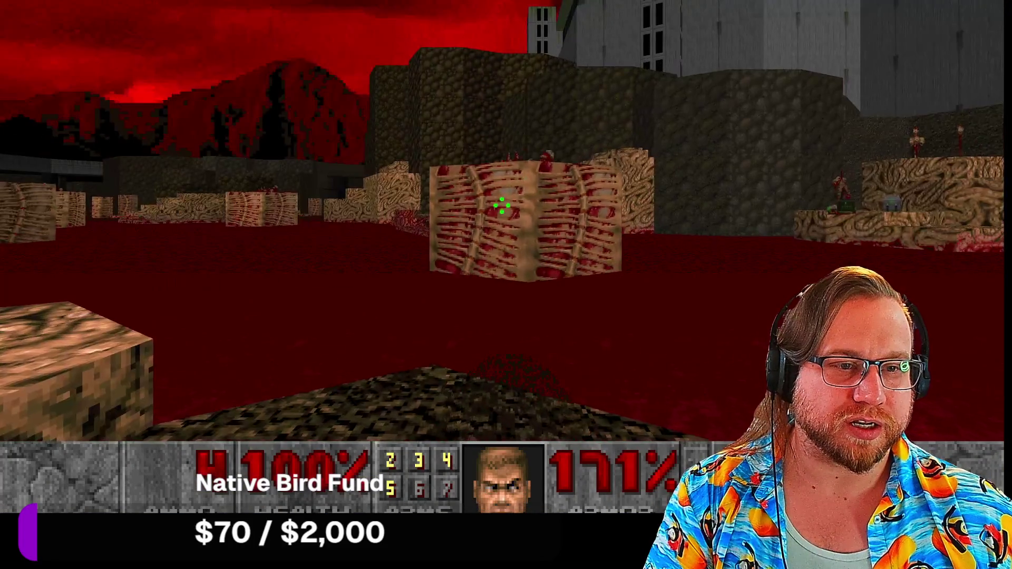
pyautogui.press('w')
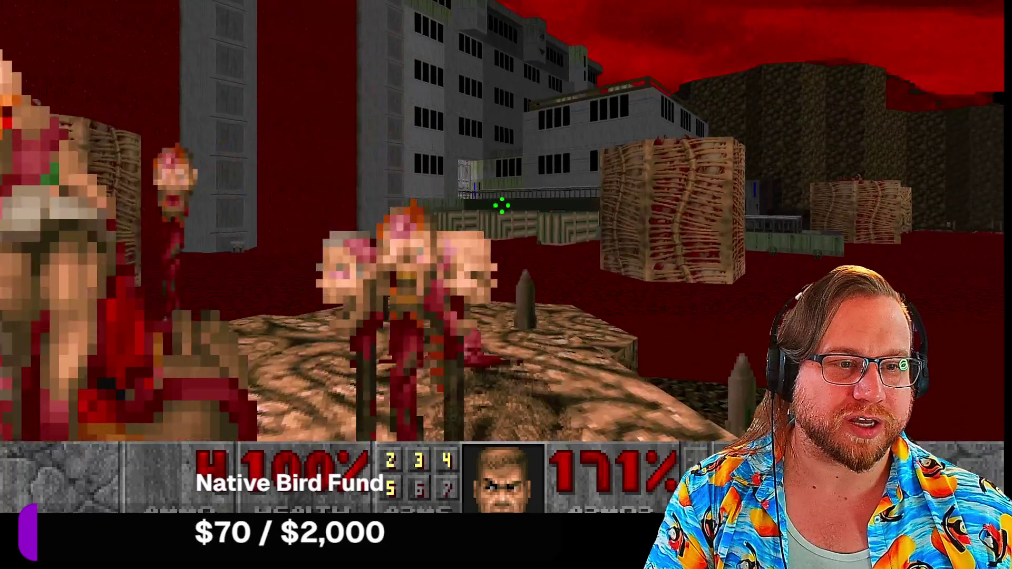
pyautogui.press('w')
pyautogui.press('ctrl')
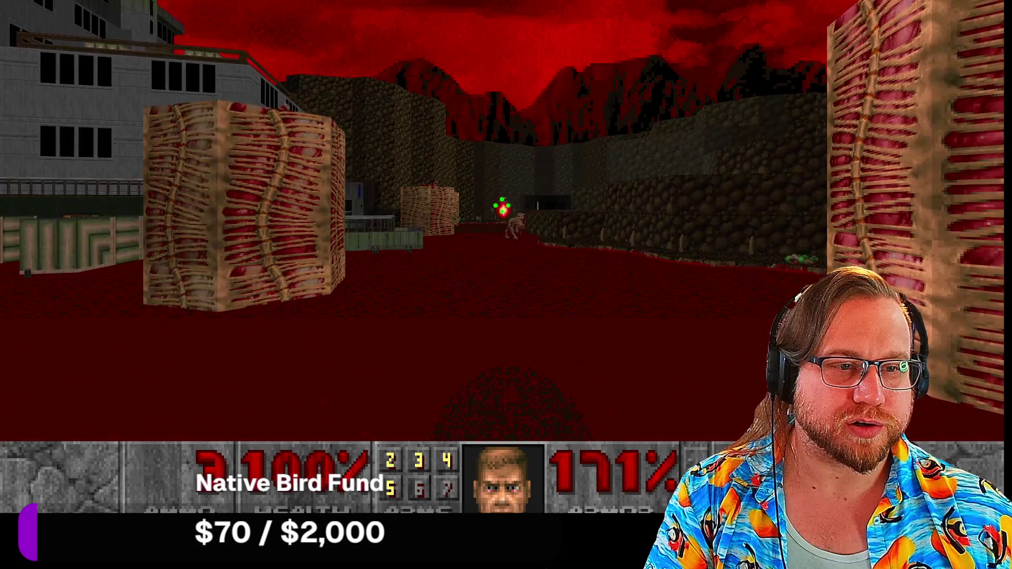
pyautogui.press('w')
pyautogui.press('ctrl')
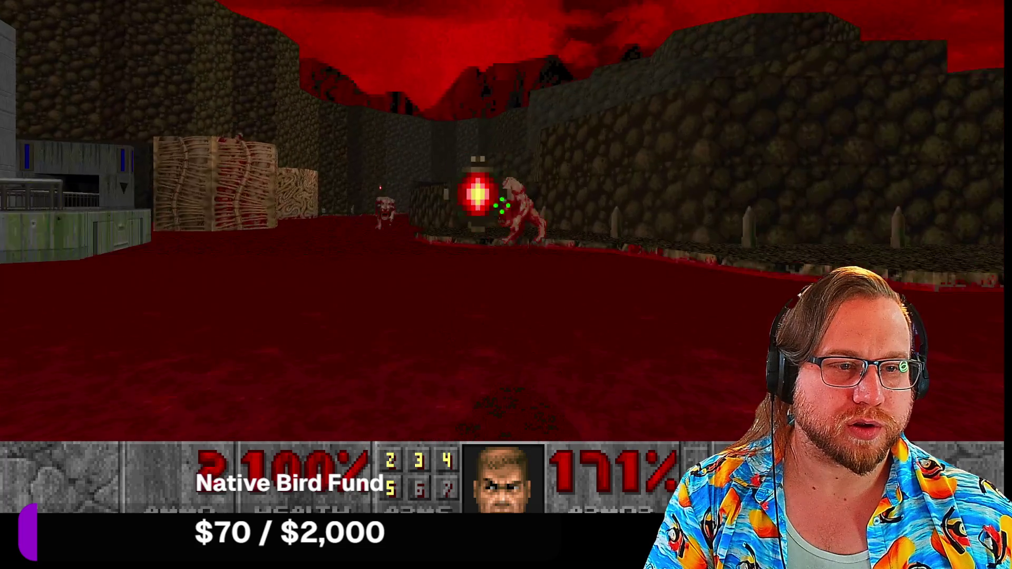
pyautogui.press('ctrl')
pyautogui.press('ctrl')
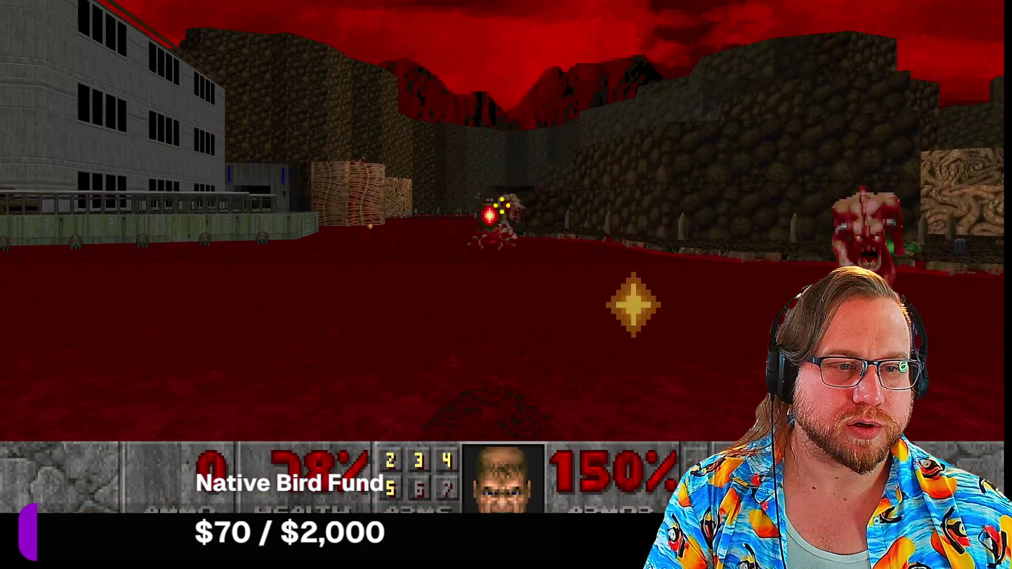
pyautogui.press('w')
# Step: Switch weapons and fight the demons until killed, then open the pause menu
pyautogui.press('ctrl')
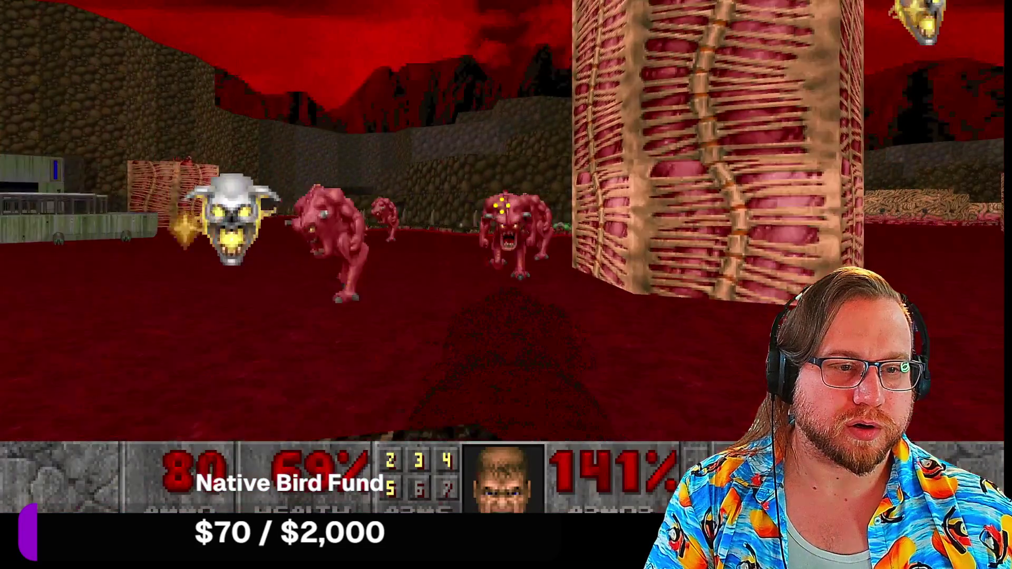
pyautogui.press('ctrl')
pyautogui.press('w')
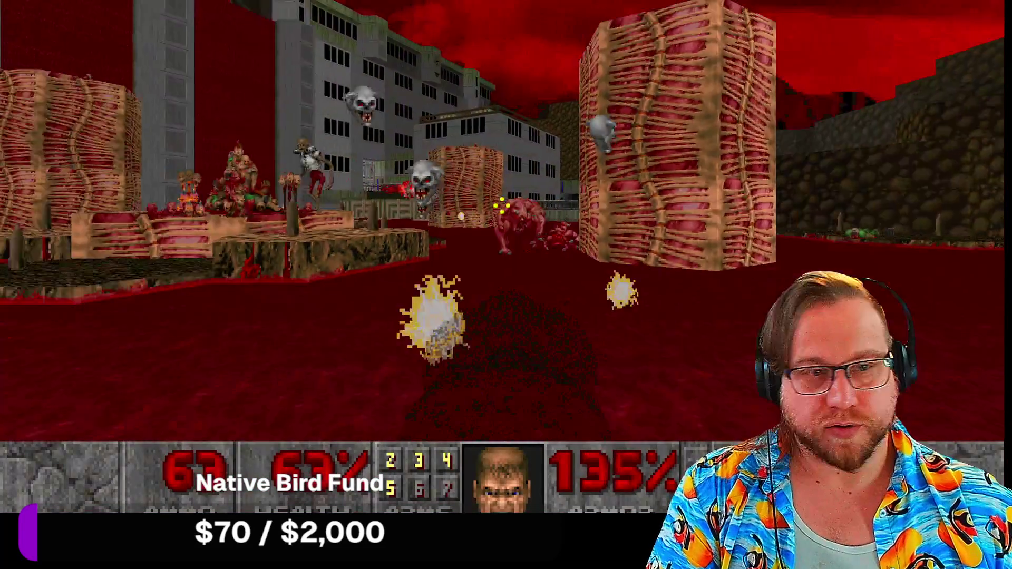
pyautogui.press('ctrl')
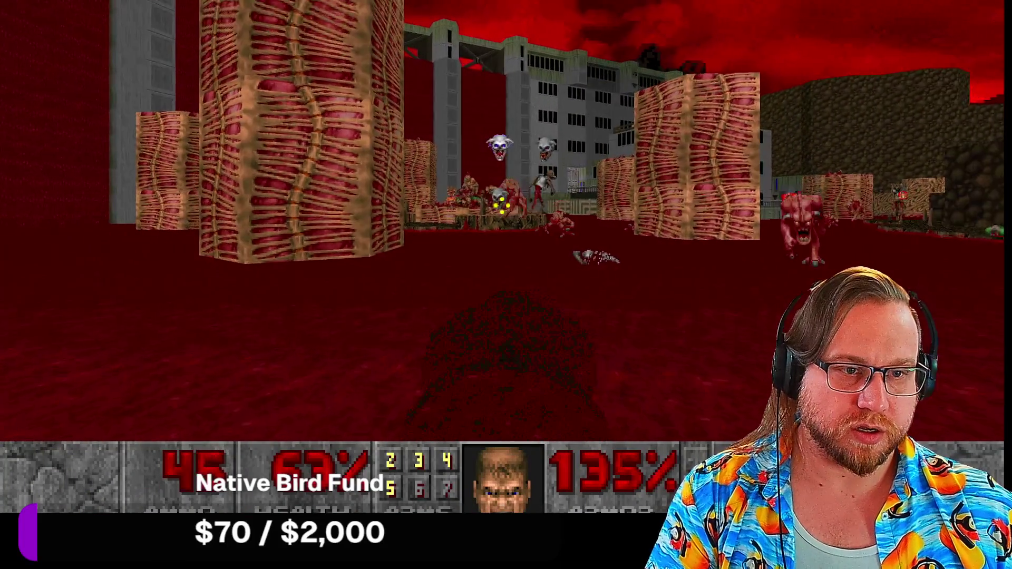
pyautogui.press('ctrl')
pyautogui.press('w')
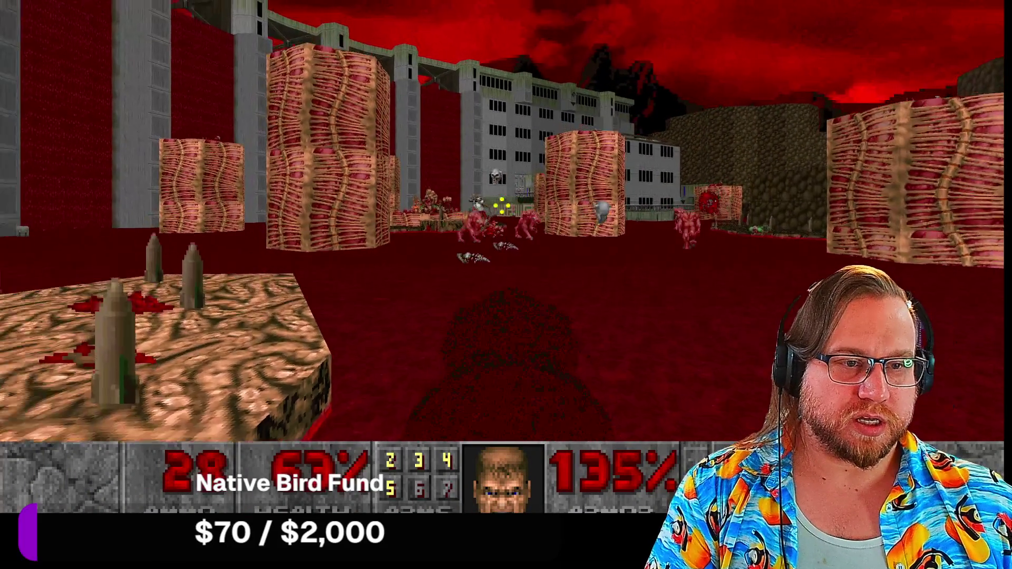
pyautogui.press('ctrl')
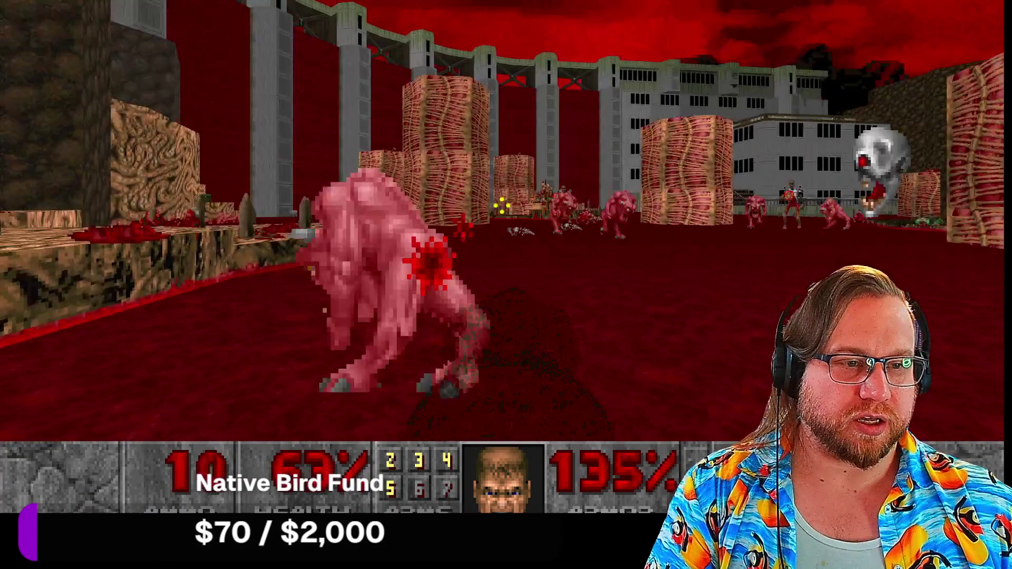
pyautogui.press('ctrl')
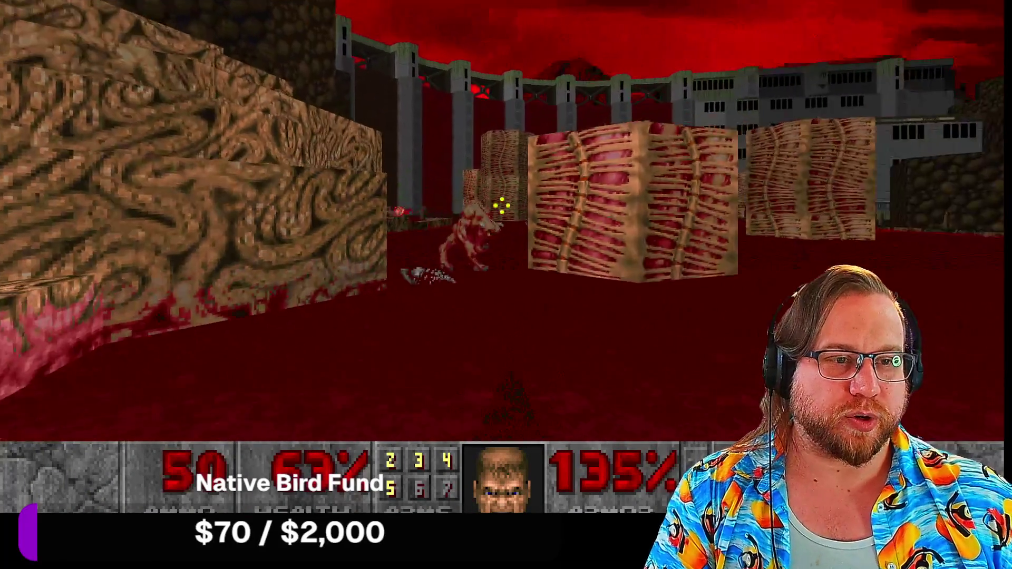
pyautogui.press('ctrl')
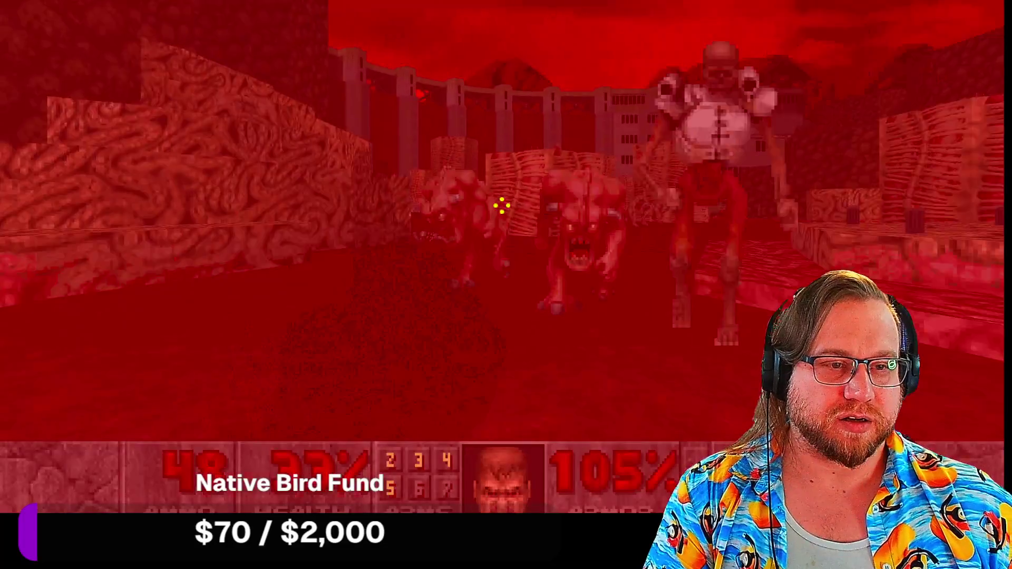
pyautogui.press('ctrl')
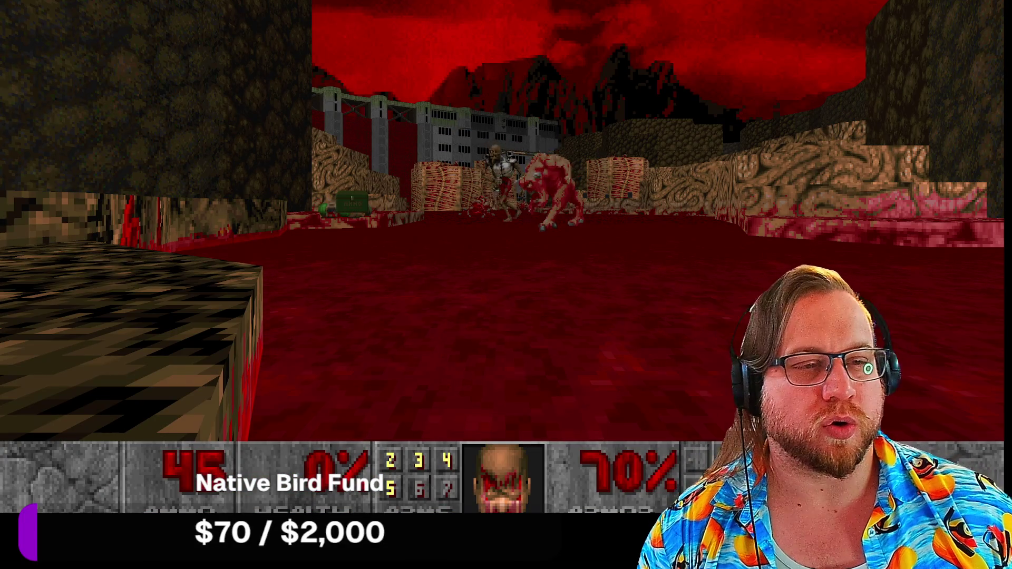
pyautogui.press('Escape')
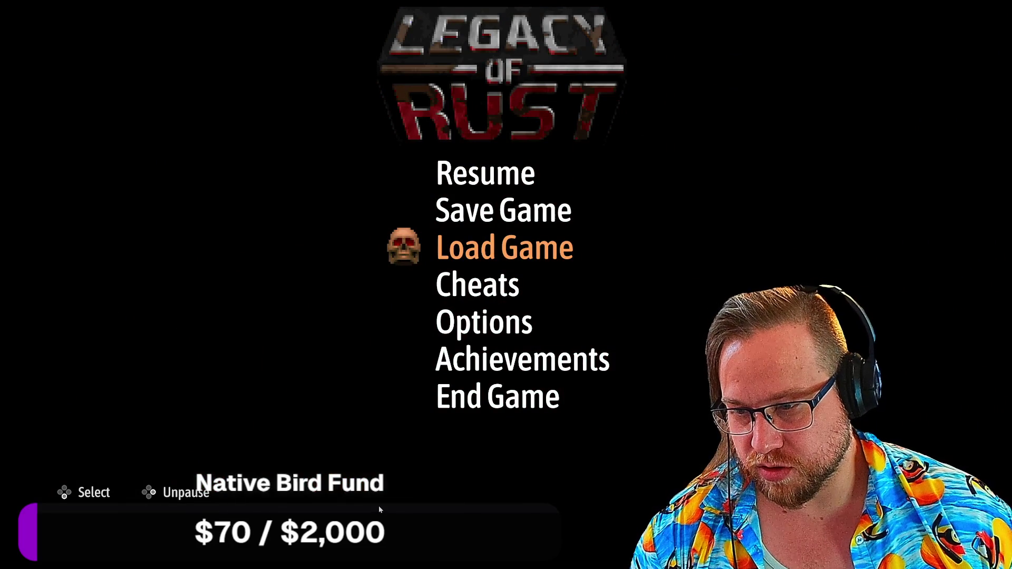
# Step: Choose End Game, then Quit from the main menu to close Doom II
pyautogui.click(498, 406)
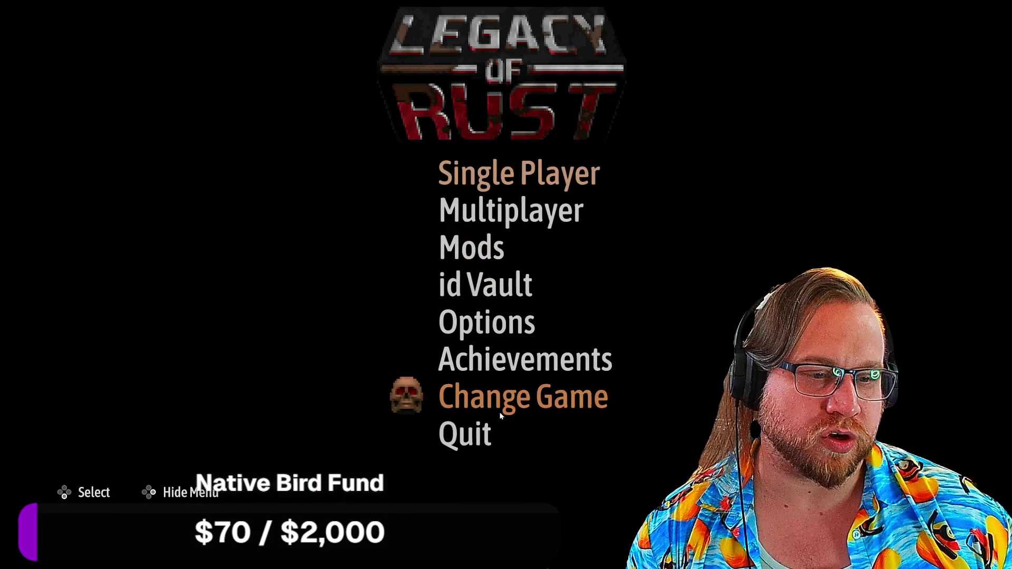
pyautogui.click(477, 440)
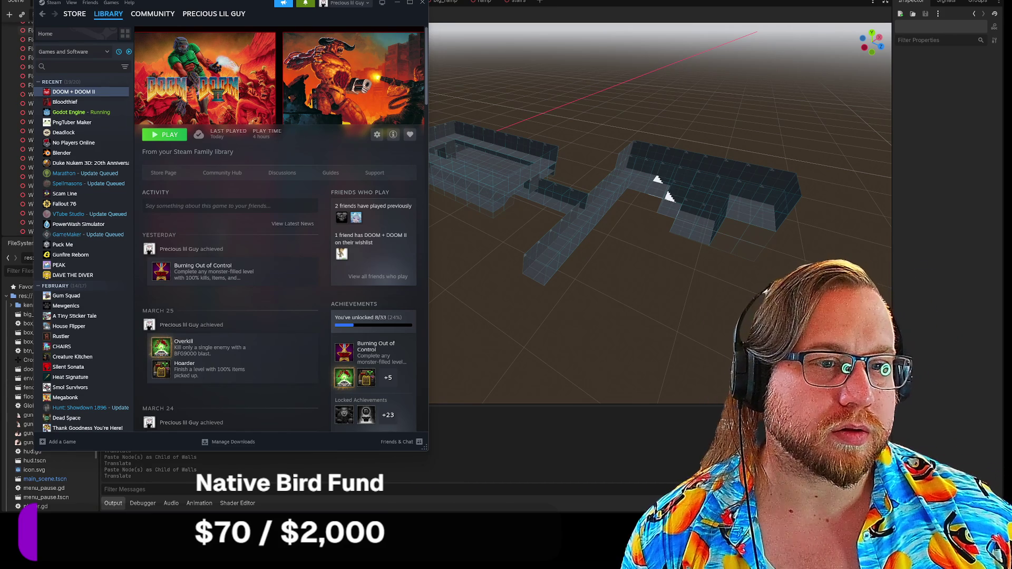
# Step: Bring Godot to the front, deselect Wall116, and orbit and fly into the walled corridor
pyautogui.click(545, 154)
pyautogui.click(447, 226)
pyautogui.moveTo(447, 226)
pyautogui.mouseDown(button='right')
pyautogui.moveTo(432, 232)
pyautogui.moveTo(506, 228)
pyautogui.moveTo(484, 230)
pyautogui.moveTo(490, 221)
pyautogui.moveTo(490, 243)
pyautogui.moveTo(491, 235)
pyautogui.mouseUp(button='right')
pyautogui.press('w')
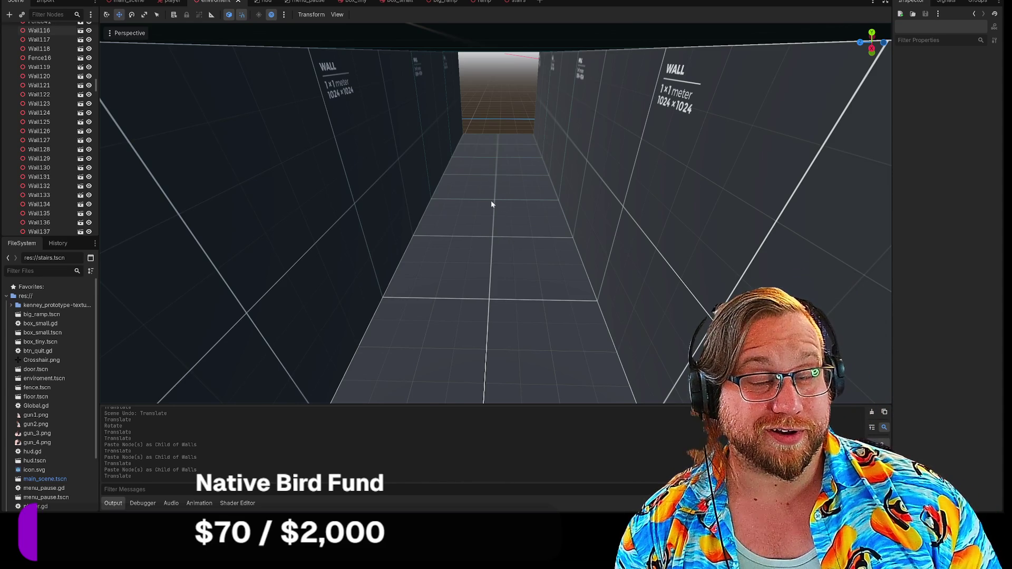
# Step: Save the environment scene via Scene > Save Scene, then switch back to the Steam library
pyautogui.click(15, 1)
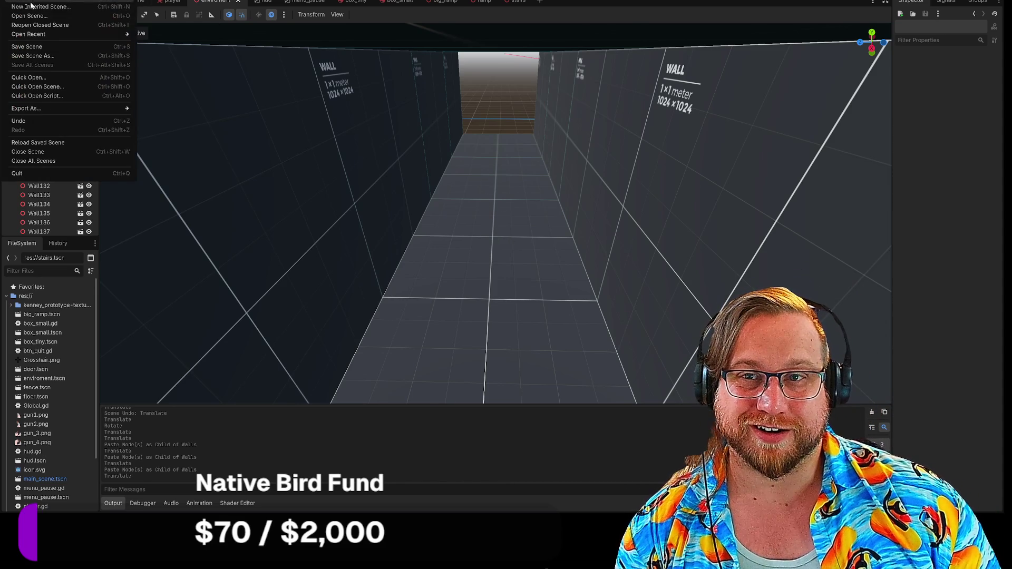
pyautogui.click(32, 47)
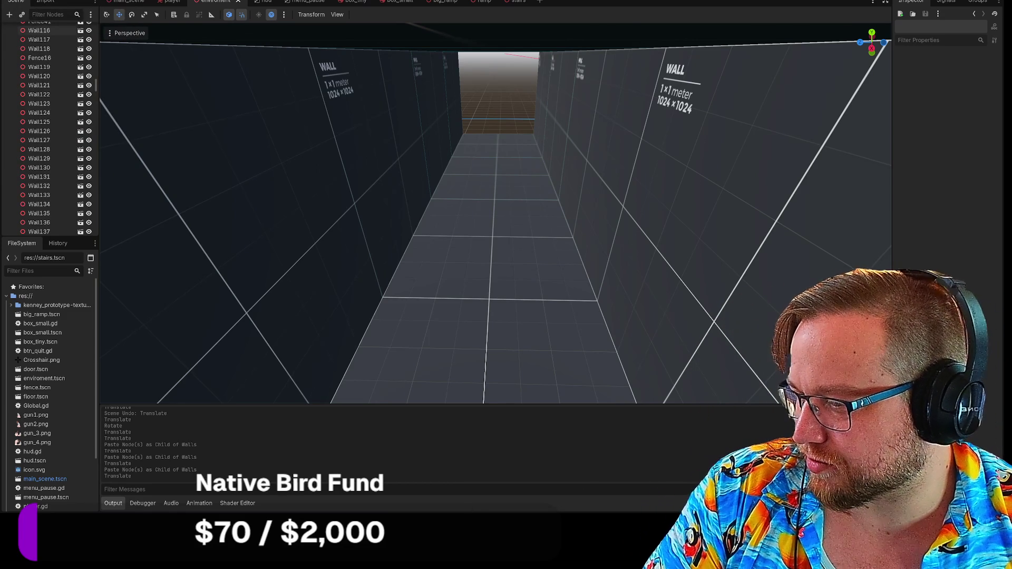
pyautogui.hotkey('alt', 'Tab')
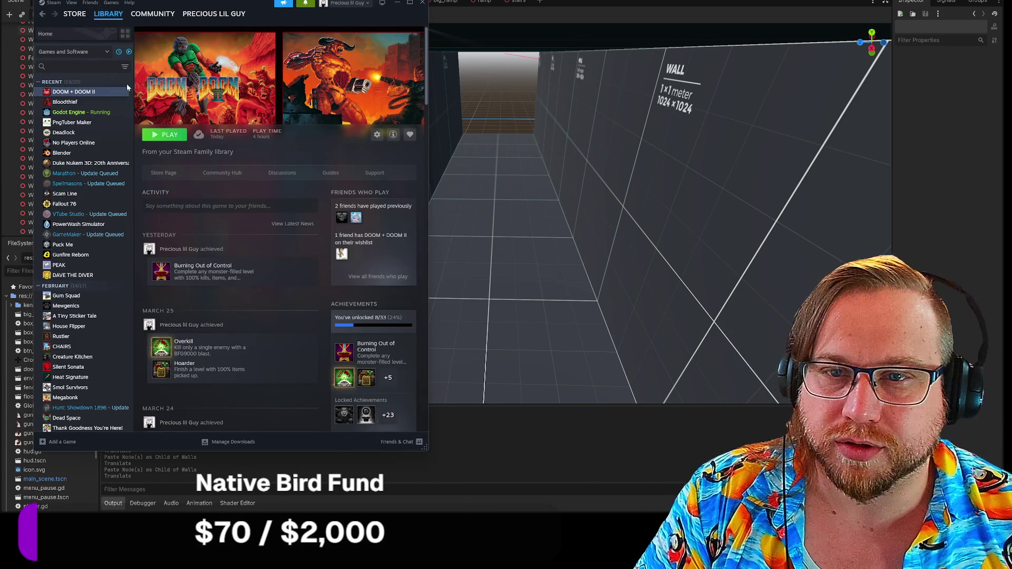
# Step: Launch Blender from the Steam library, turn the Godot view toward the walls, then switch to Blender
pyautogui.click(62, 153)
pyautogui.click(164, 135)
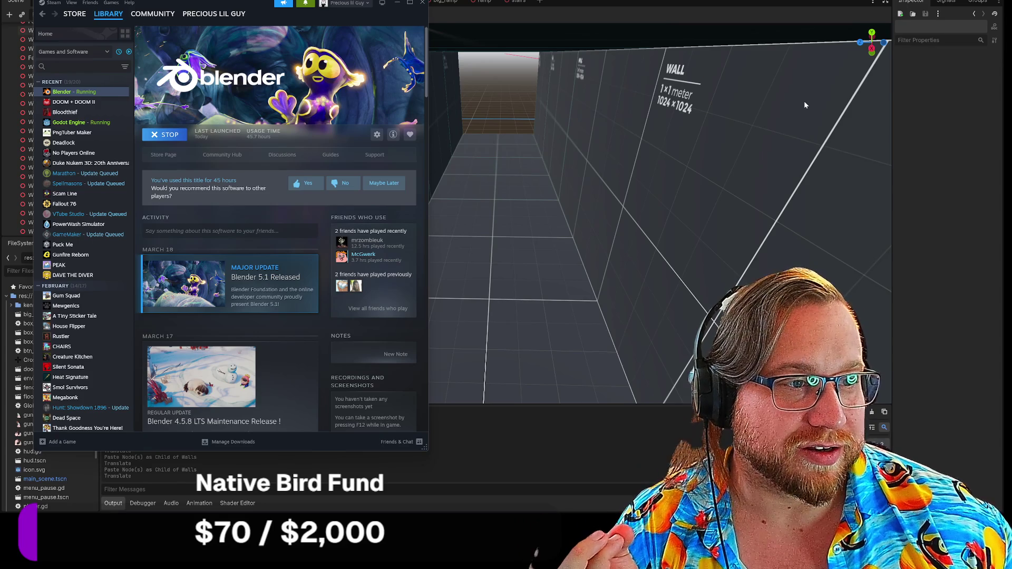
pyautogui.moveTo(747, 119); pyautogui.dragTo(707, 135, button='right')
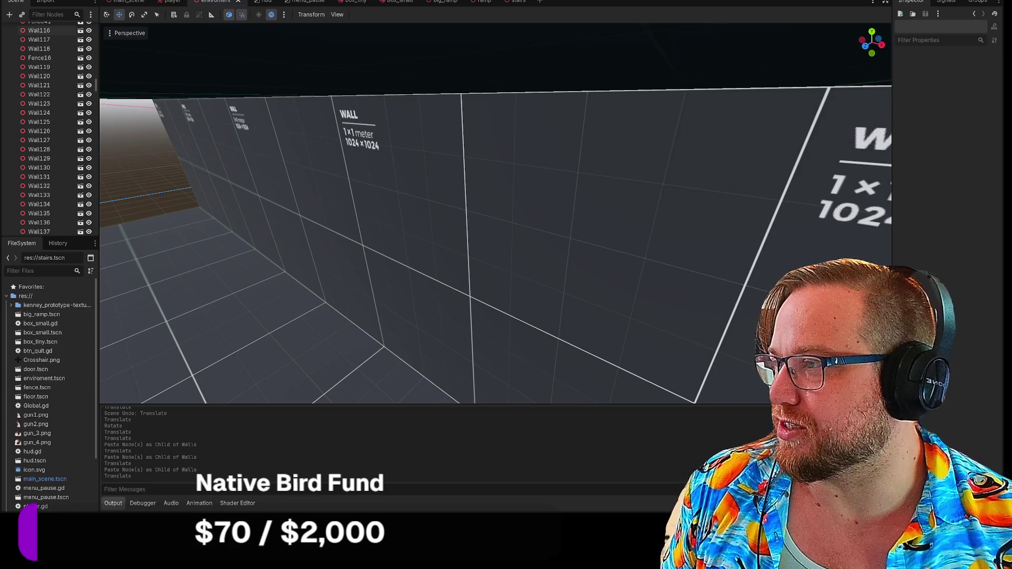
pyautogui.hotkey('alt', 'Tab')
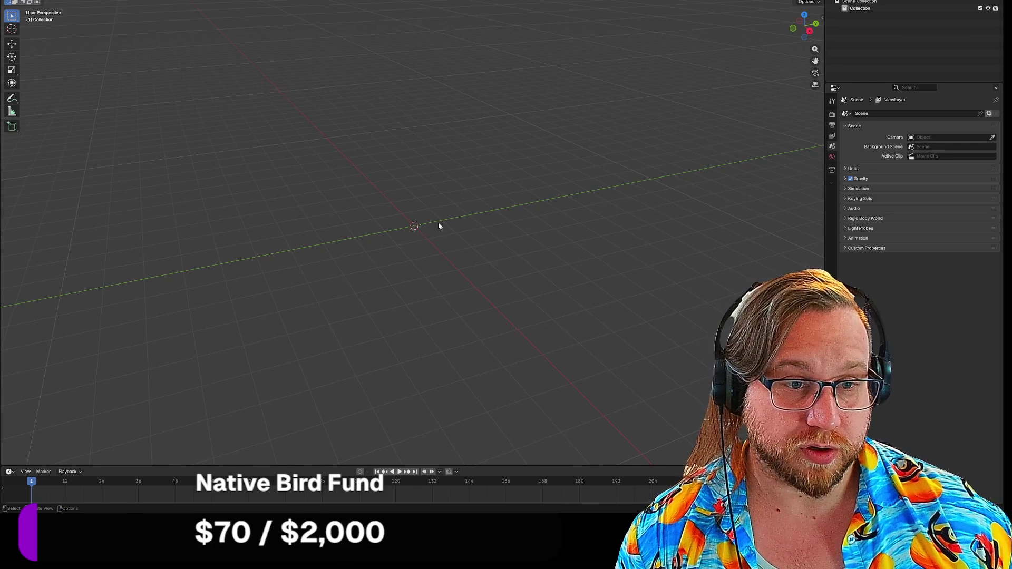
# Step: Bring up the Shift+A Add menu in the empty Blender scene
pyautogui.hotkey('shift', 'a')
# Step: Add texture_01.png from kenney_prototype-textures > PNG > Dark as a reference image, then duplicate it
pyautogui.moveTo(446, 230)
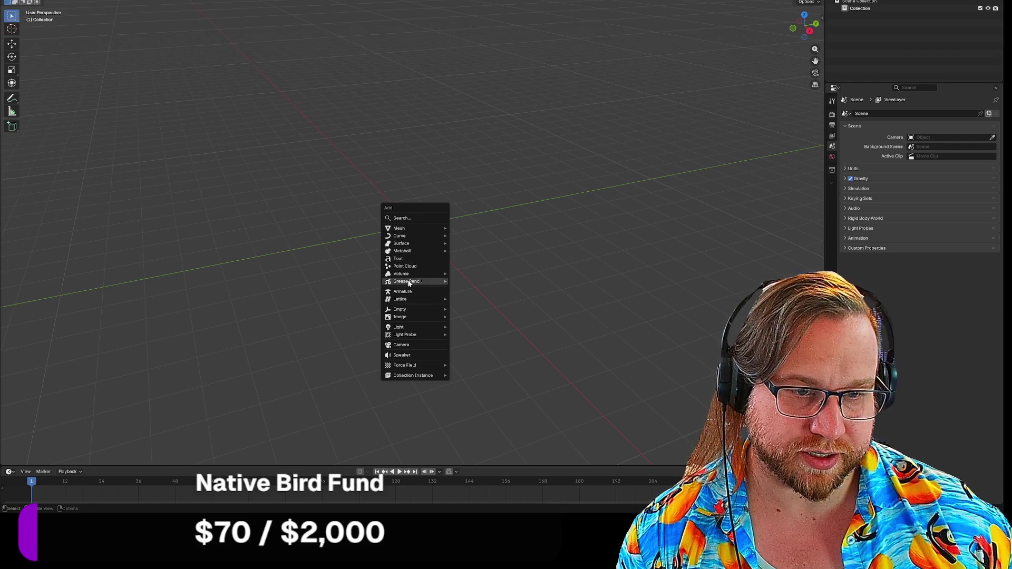
pyautogui.moveTo(421, 316)
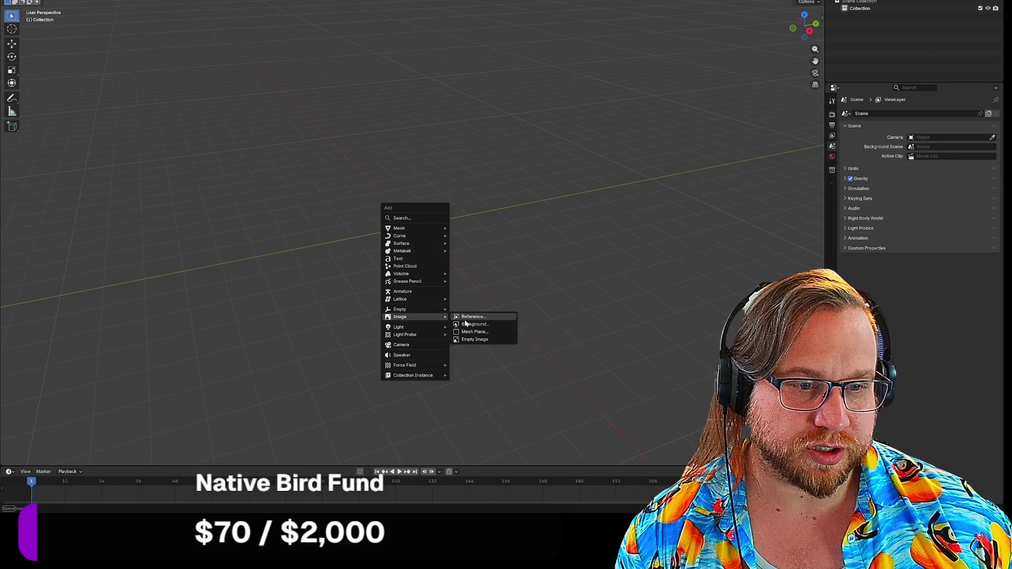
pyautogui.click(464, 318)
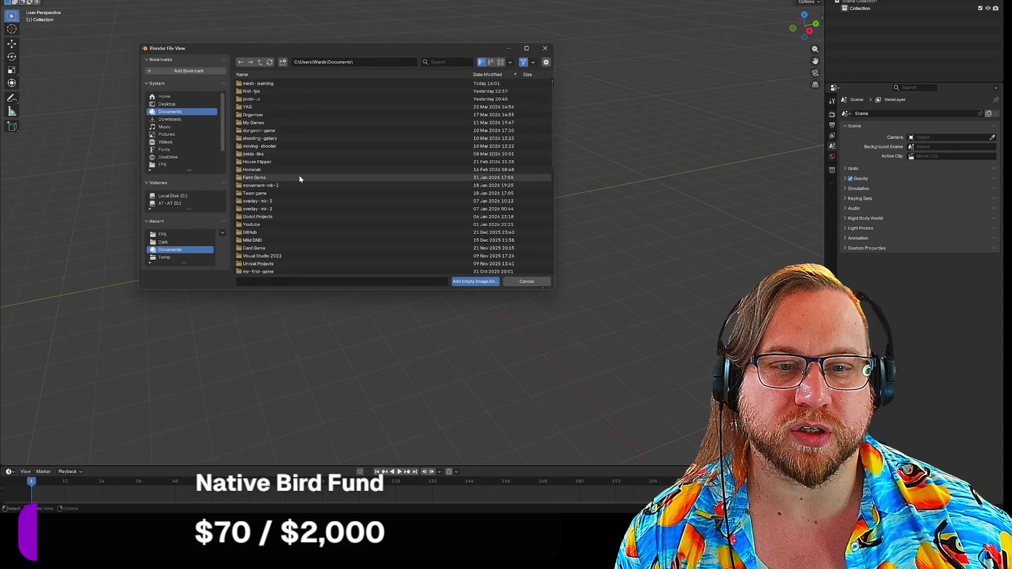
pyautogui.scroll(3, 298, 171)
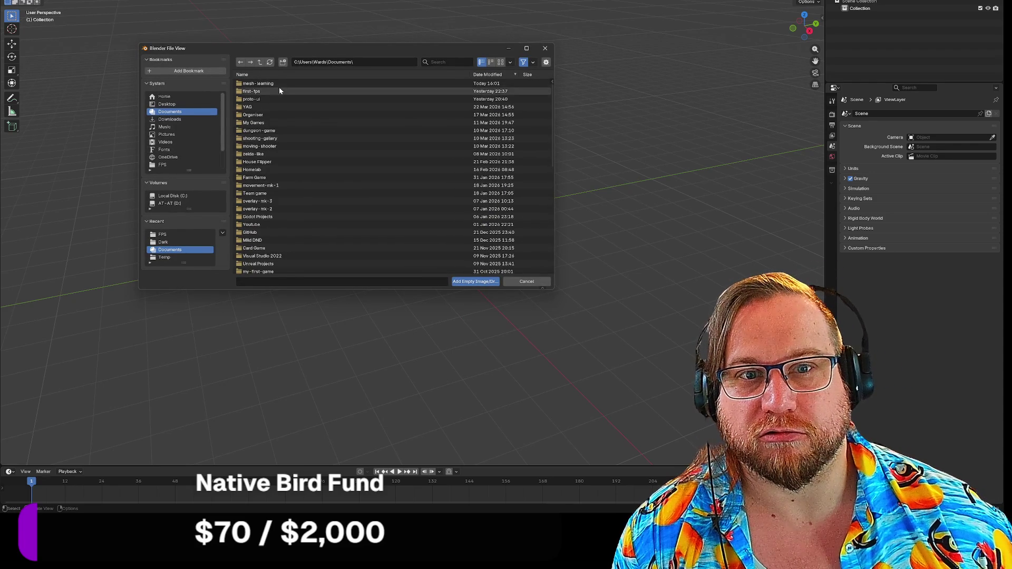
pyautogui.click(277, 85)
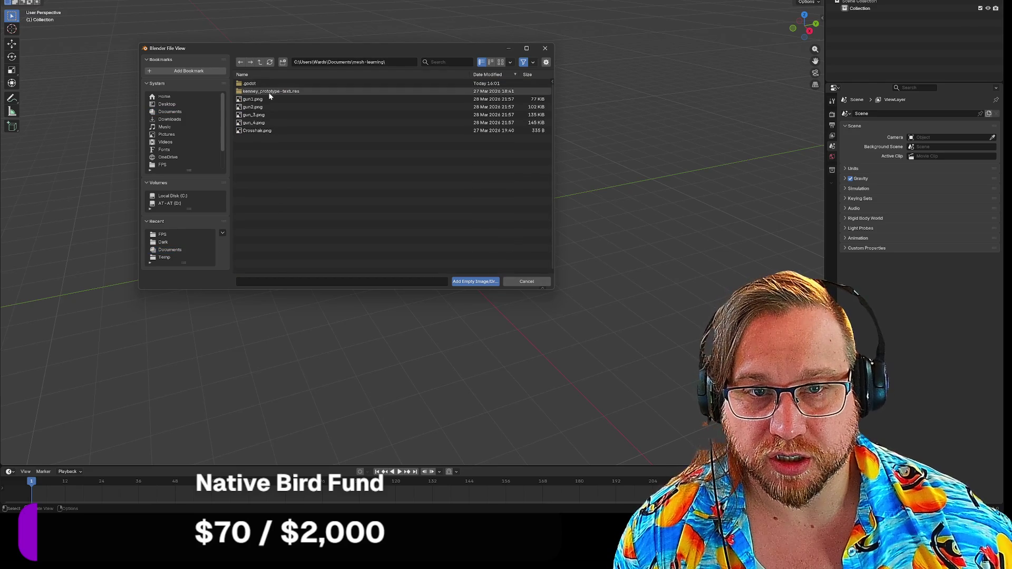
pyautogui.click(269, 92)
pyautogui.click(261, 90)
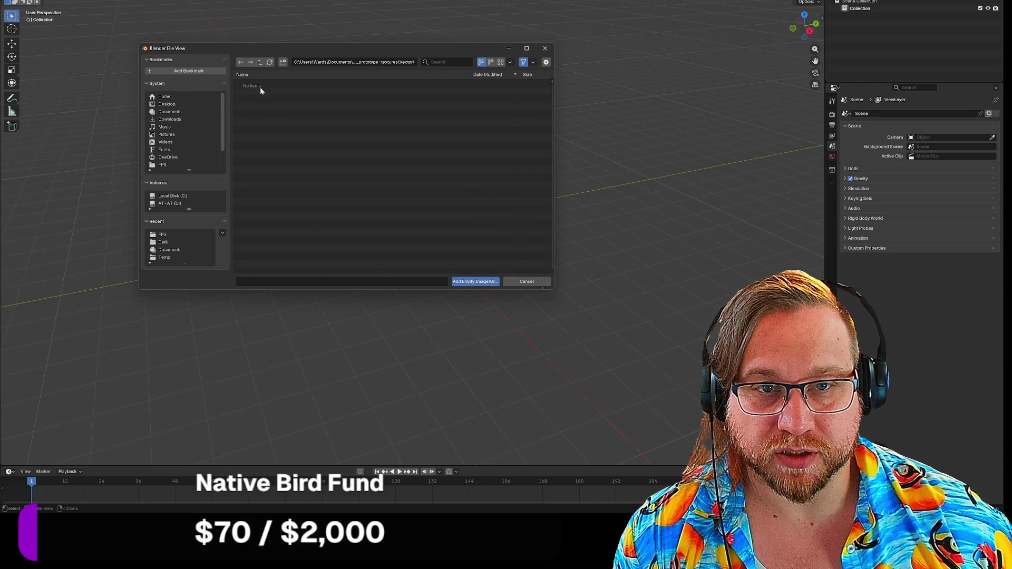
pyautogui.click(241, 61)
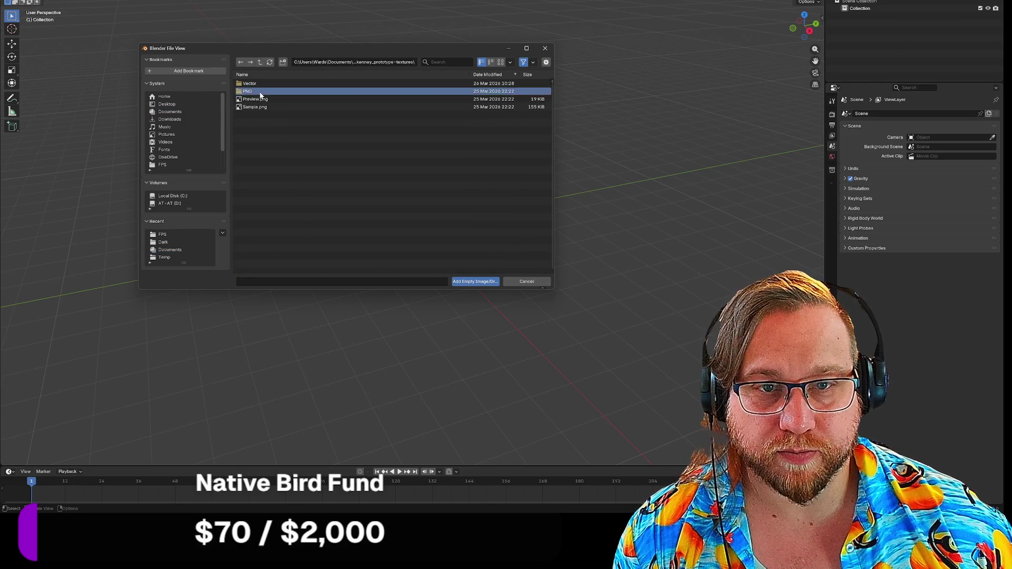
pyautogui.click(256, 84)
pyautogui.click(254, 92)
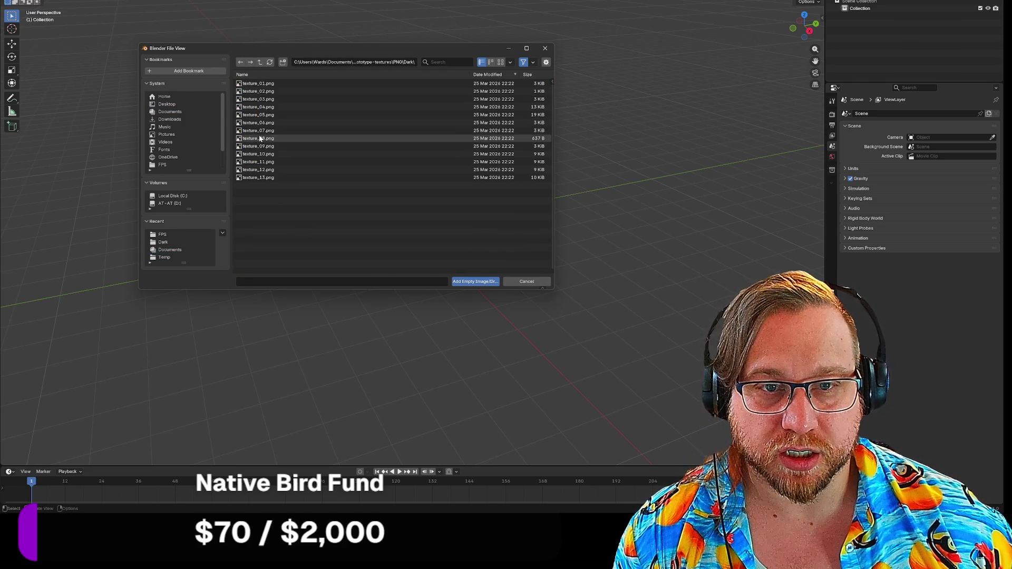
pyautogui.doubleClick(257, 84)
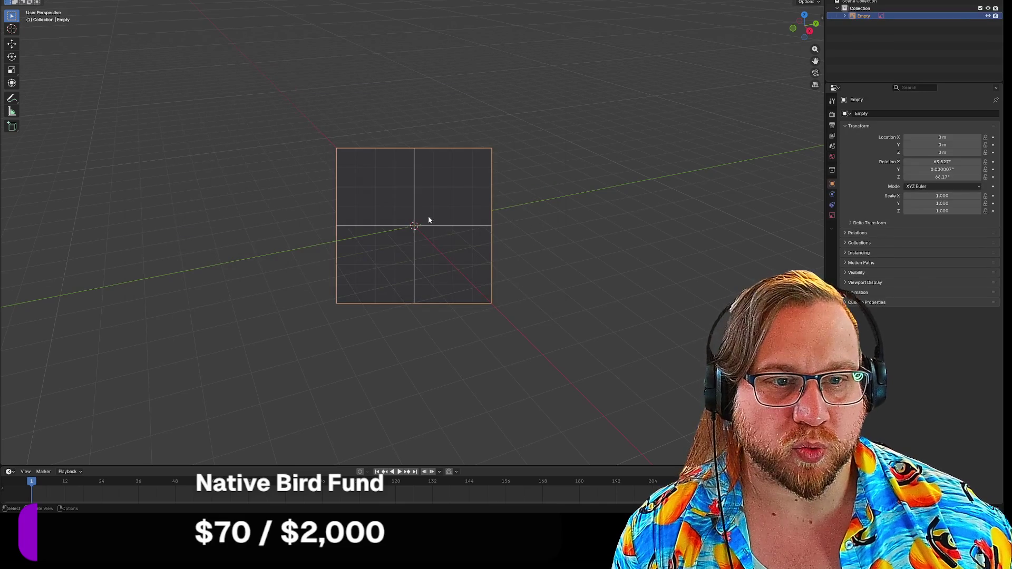
pyautogui.hotkey('shift', 'd')
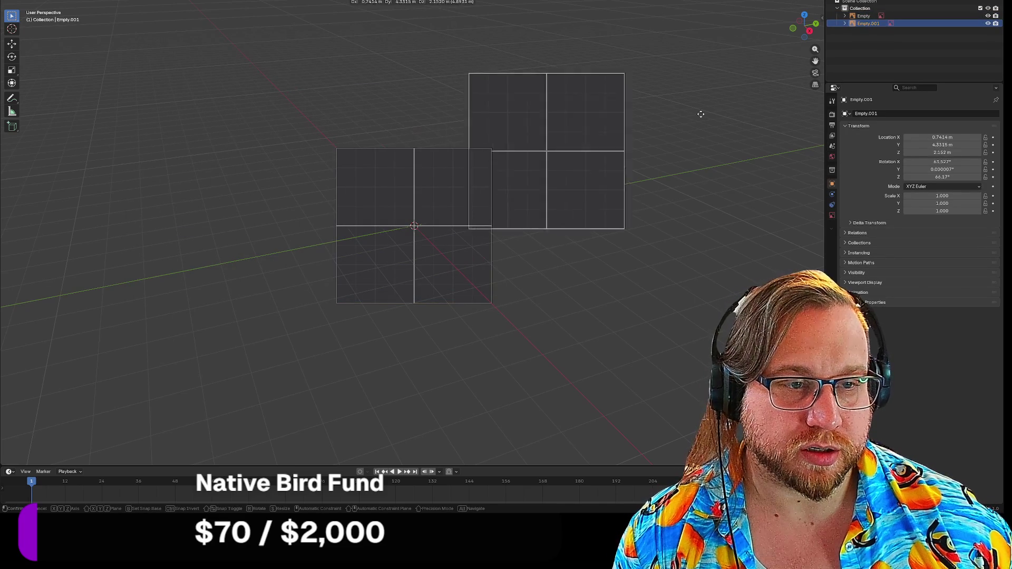
# Step: Place the duplicated image, then undo the duplicate to keep a single image empty
pyautogui.click(644, 180)
pyautogui.hotkey('ctrl', 'z')
pyautogui.moveTo(626, 193)
pyautogui.mouseDown(button='middle')
pyautogui.moveTo(587, 199)
pyautogui.moveTo(581, 155)
pyautogui.moveTo(609, 188)
pyautogui.moveTo(586, 171)
pyautogui.mouseUp(button='middle')
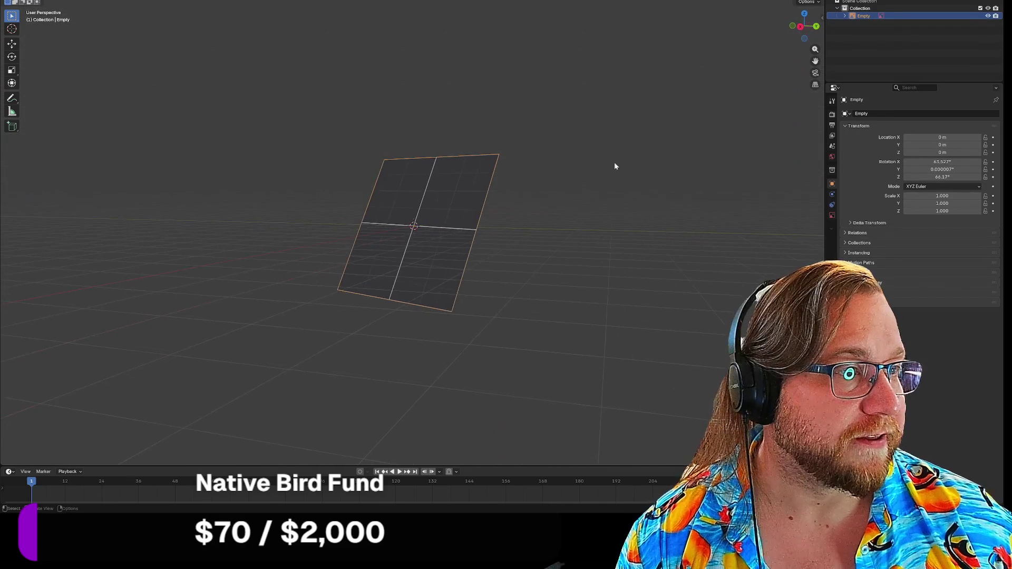
# Step: Set the image empty's rotation to X 0°, Z 0° and Y 90° so it stands upright
pyautogui.doubleClick(942, 162)
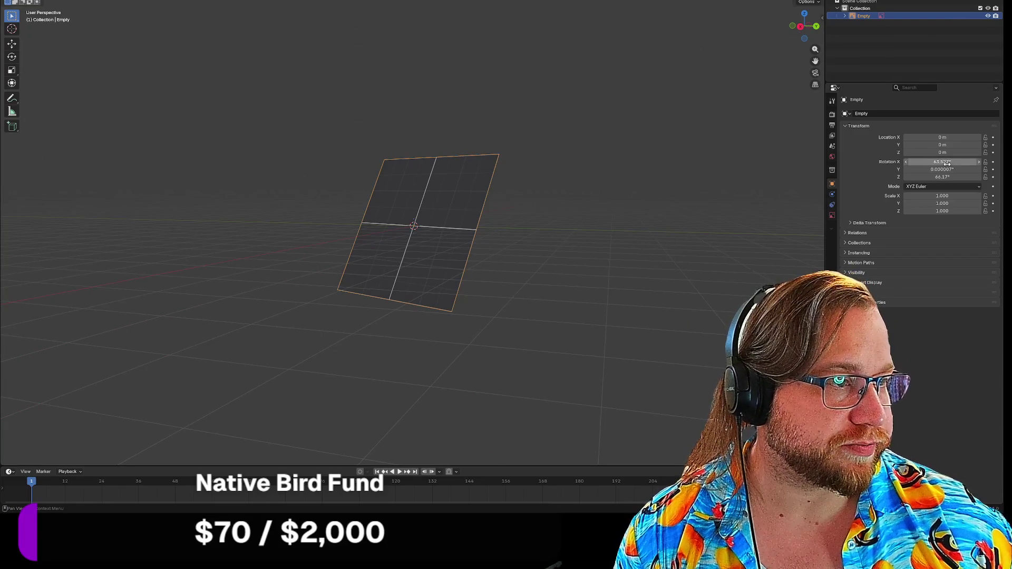
pyautogui.write('0')
pyautogui.press('Tab')
pyautogui.press('Tab')
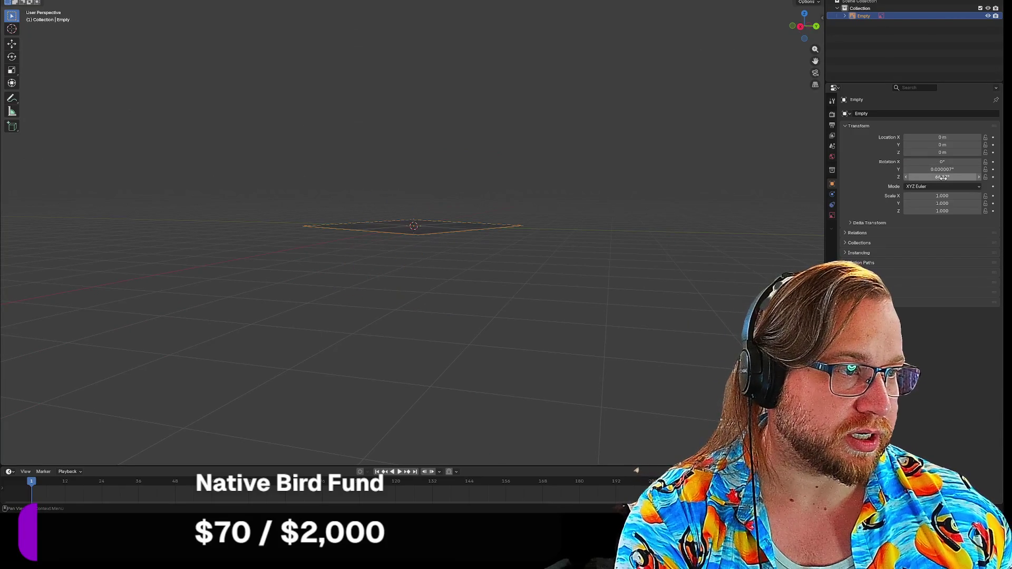
pyautogui.write('0')
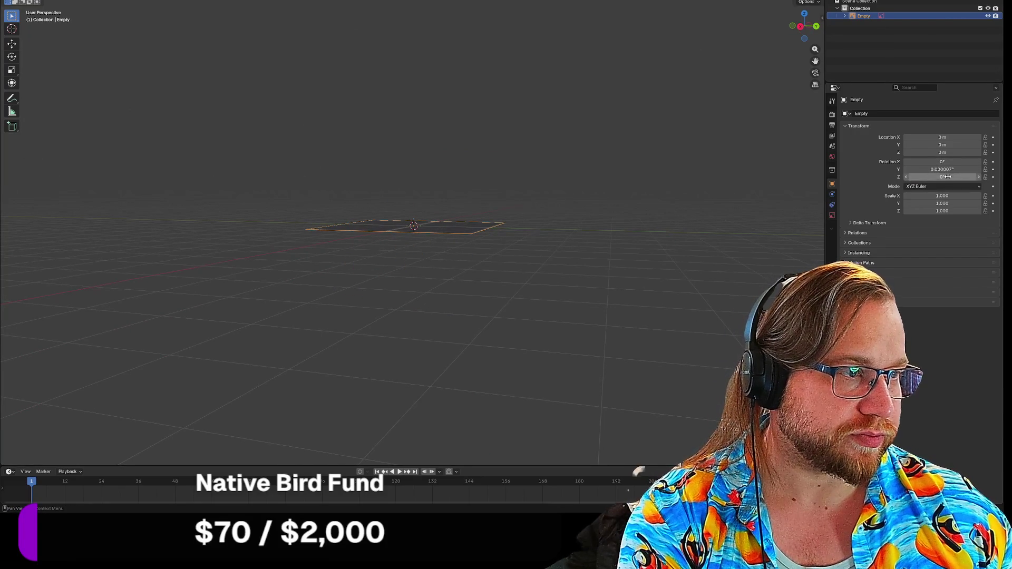
pyautogui.hotkey('shift', 'Tab')
pyautogui.write('0')
pyautogui.press('Return')
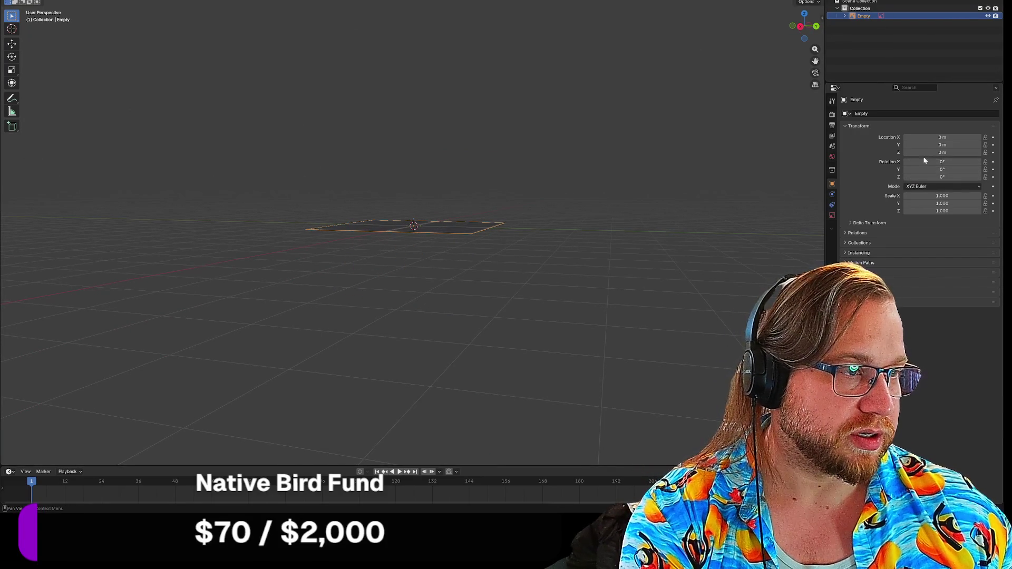
pyautogui.click(941, 169)
pyautogui.write('90')
pyautogui.press('Return')
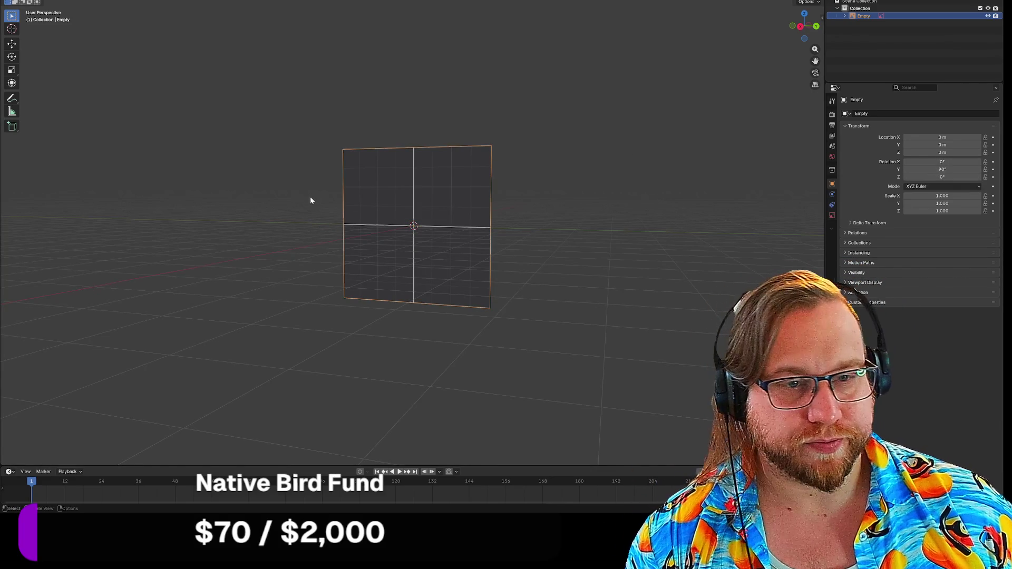
# Step: Adjust the empty's display size, then delete the image empty from the scene
pyautogui.rightClick(308, 195)
pyautogui.press('Return')
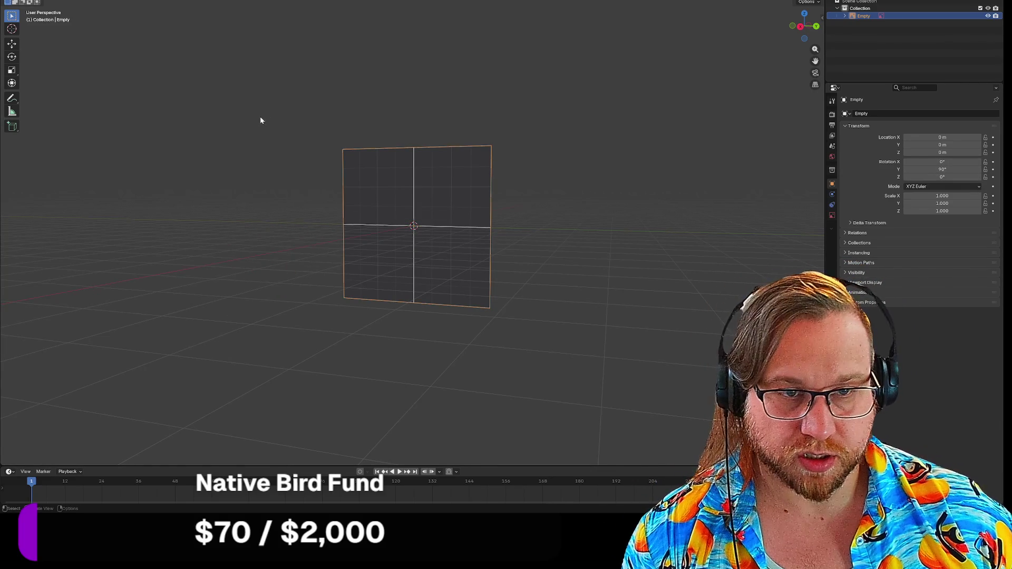
pyautogui.click(277, 137)
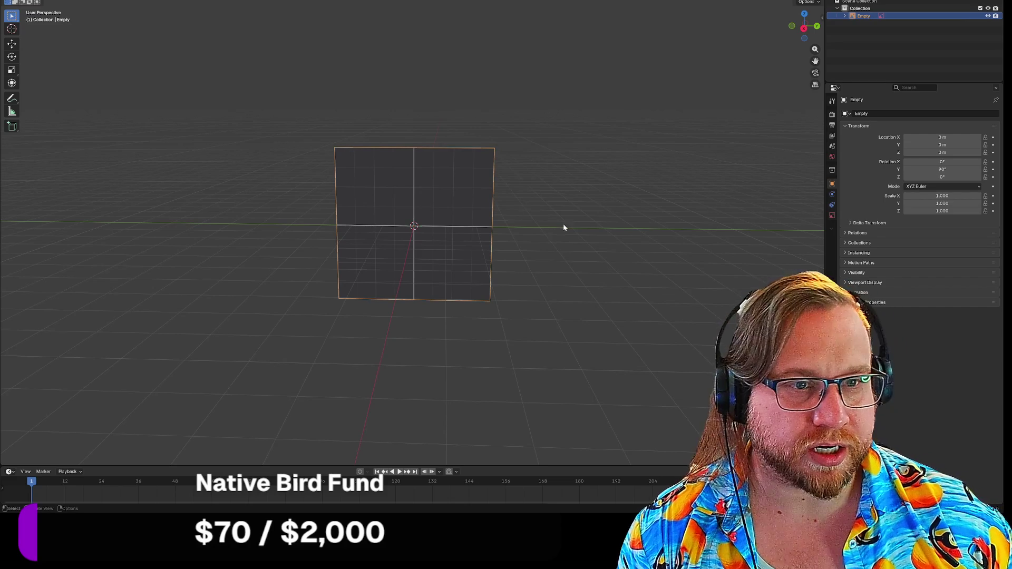
pyautogui.press('Delete')
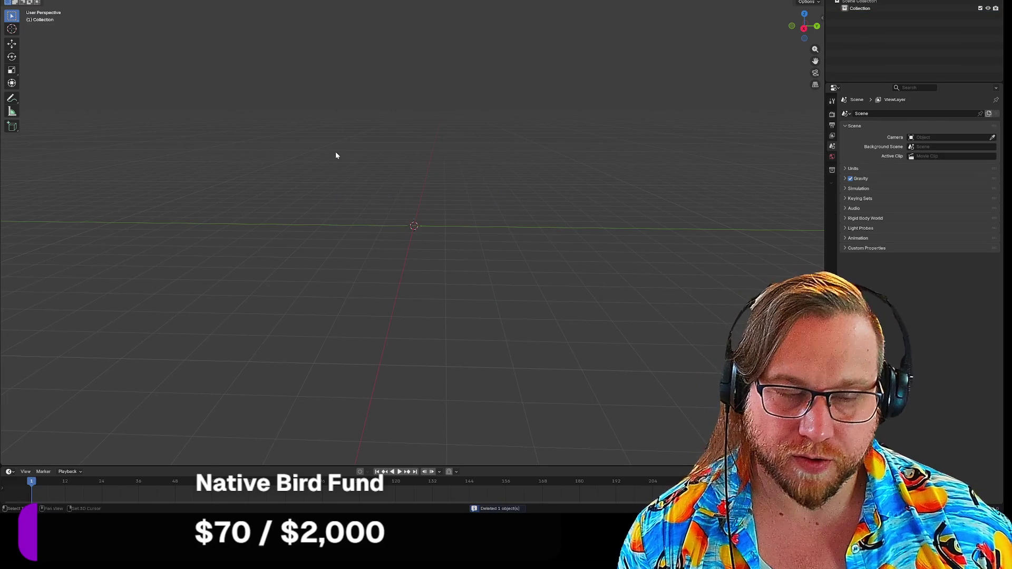
# Step: Import texture_01 from the PNG > Dark folder as an Image > Mesh Plane at the origin
pyautogui.hotkey('shift', 'a')
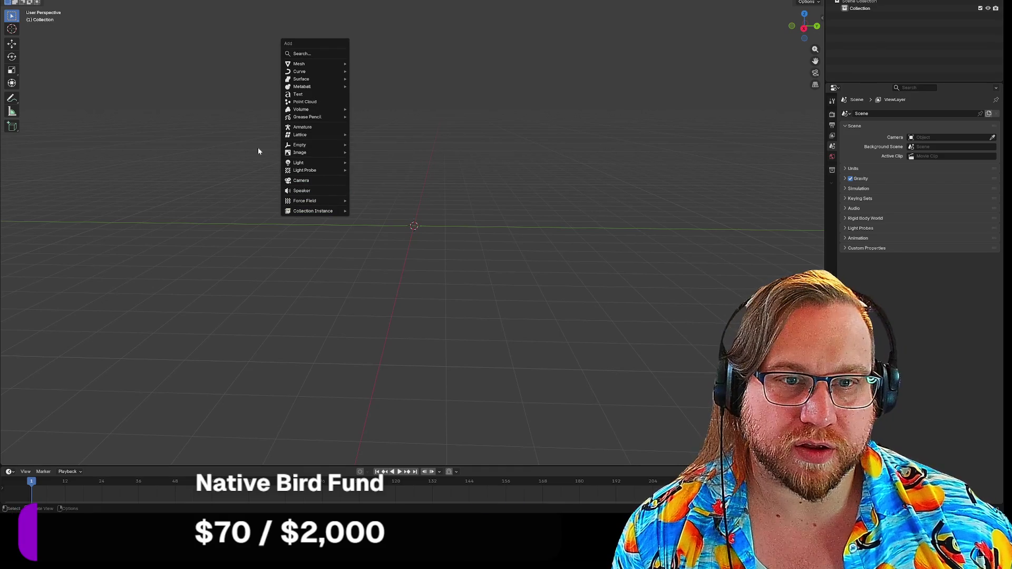
pyautogui.moveTo(303, 153)
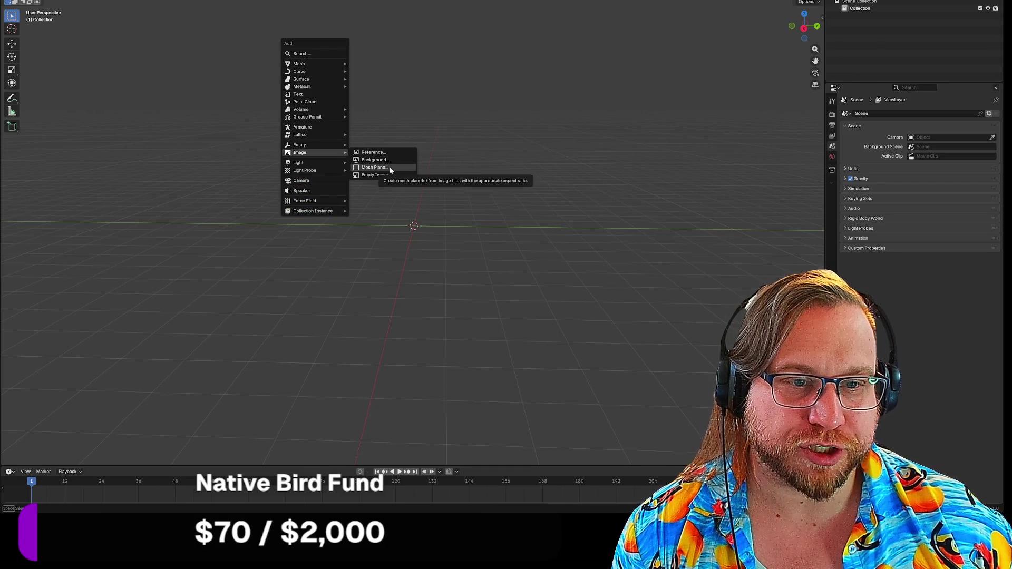
pyautogui.click(389, 167)
pyautogui.doubleClick(253, 84)
pyautogui.doubleClick(252, 91)
pyautogui.doubleClick(252, 90)
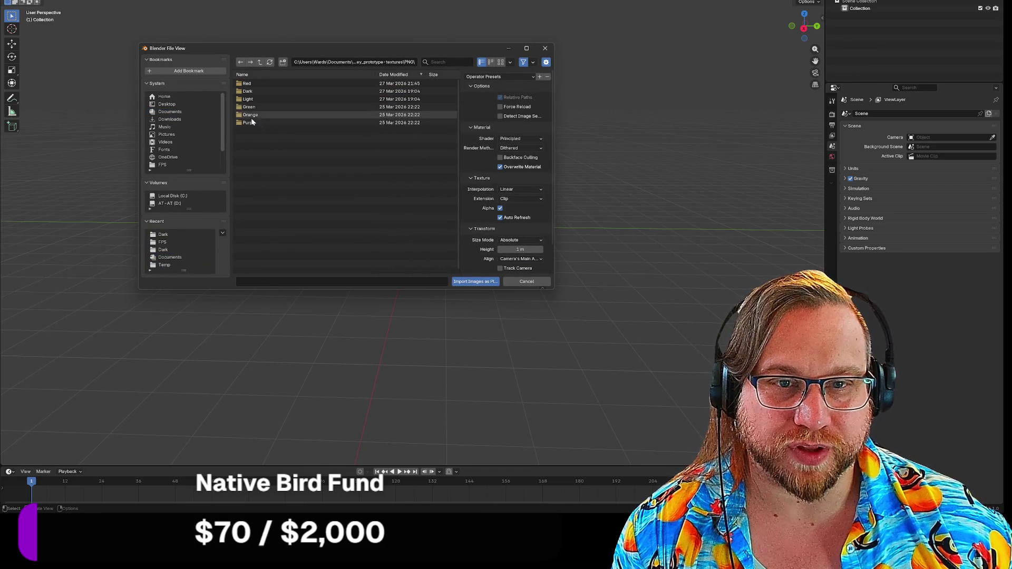
pyautogui.click(258, 92)
pyautogui.doubleClick(258, 91)
pyautogui.doubleClick(261, 85)
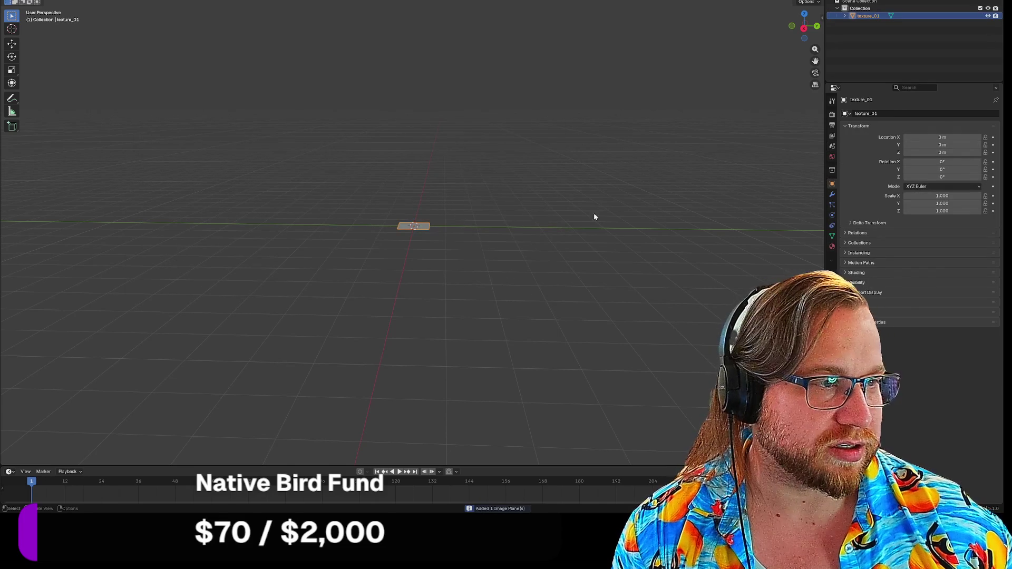
pyautogui.scroll(5, 489, 229)
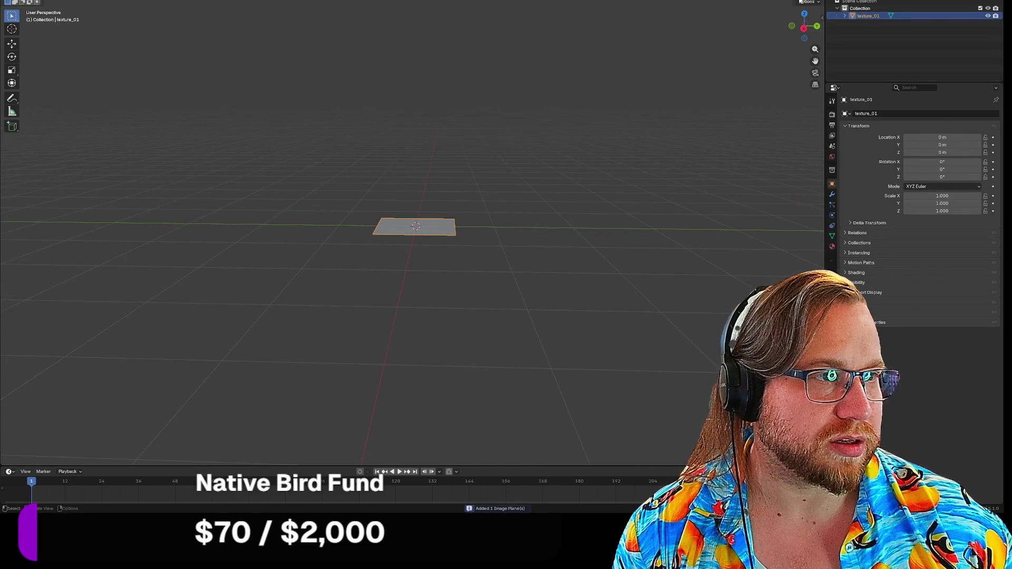
pyautogui.rightClick(468, 157)
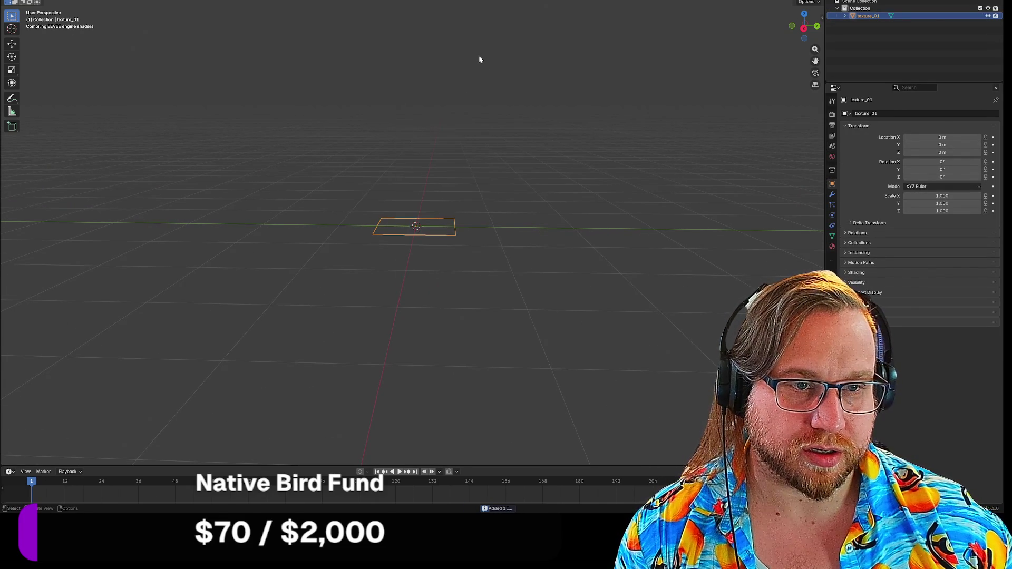
# Step: Set the texture_01 plane's Y rotation to 90°, then reselect the plane from a tilted view
pyautogui.rightClick(560, 149)
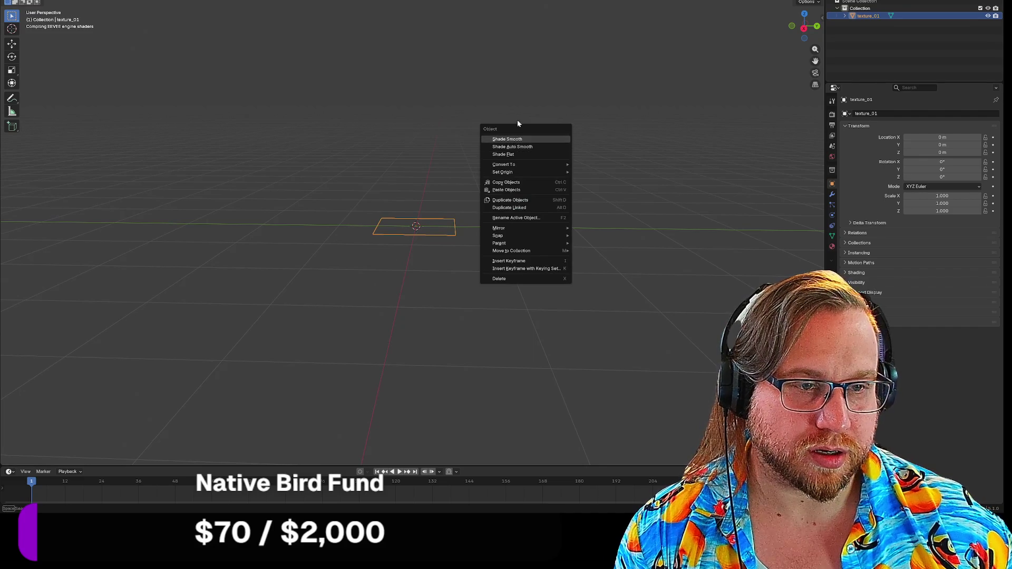
pyautogui.click(942, 169)
pyautogui.write('90')
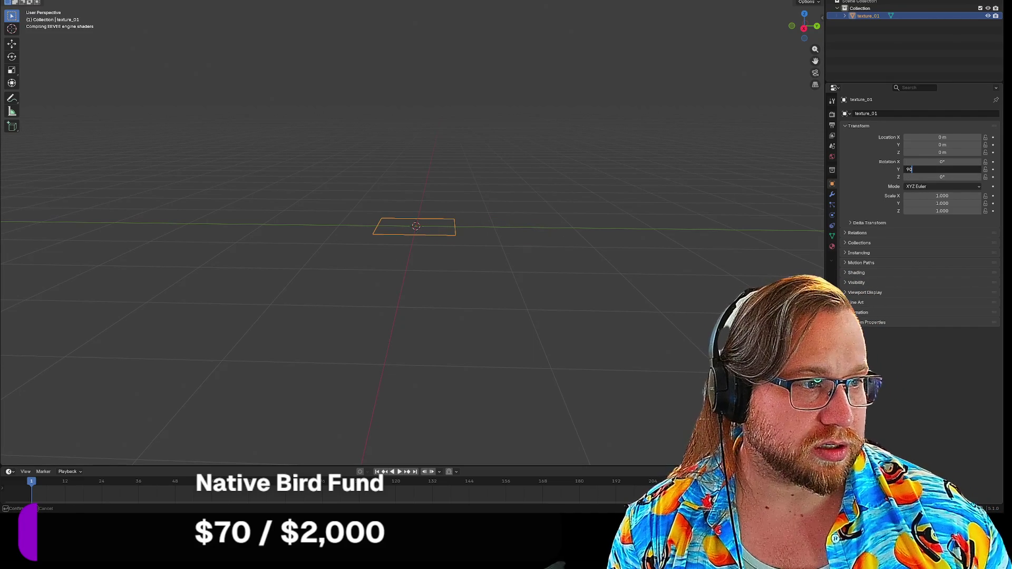
pyautogui.press('Return')
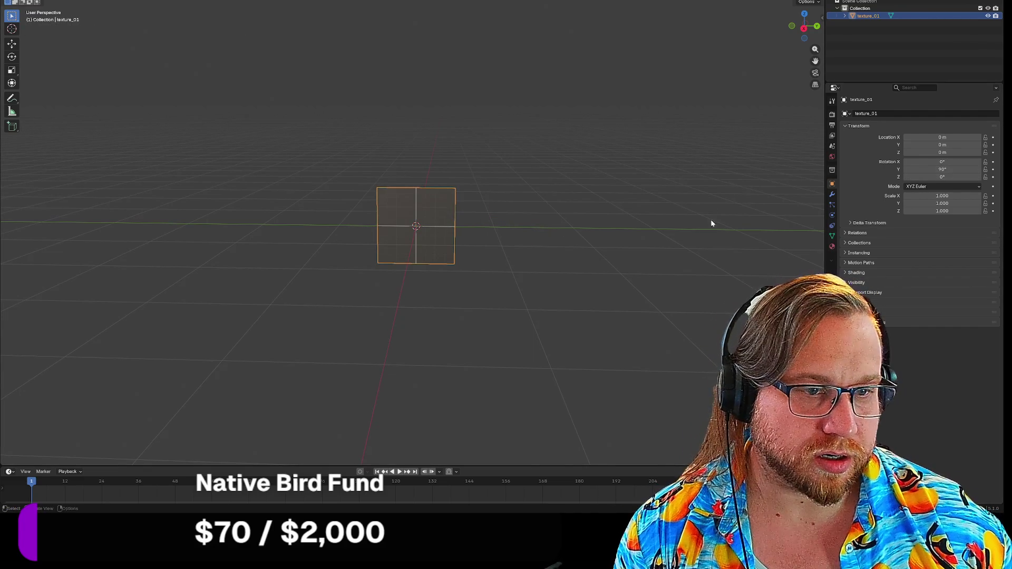
pyautogui.click(471, 253)
pyautogui.moveTo(457, 271); pyautogui.dragTo(463, 272, button='middle')
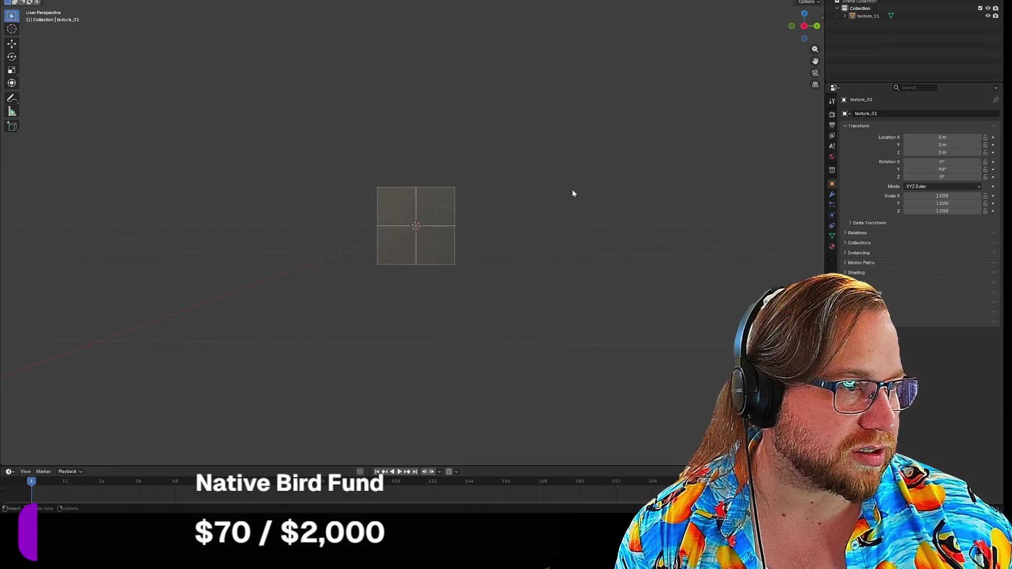
pyautogui.scroll(-2, 493, 224)
pyautogui.moveTo(498, 213); pyautogui.dragTo(500, 223, button='middle')
pyautogui.click(429, 210)
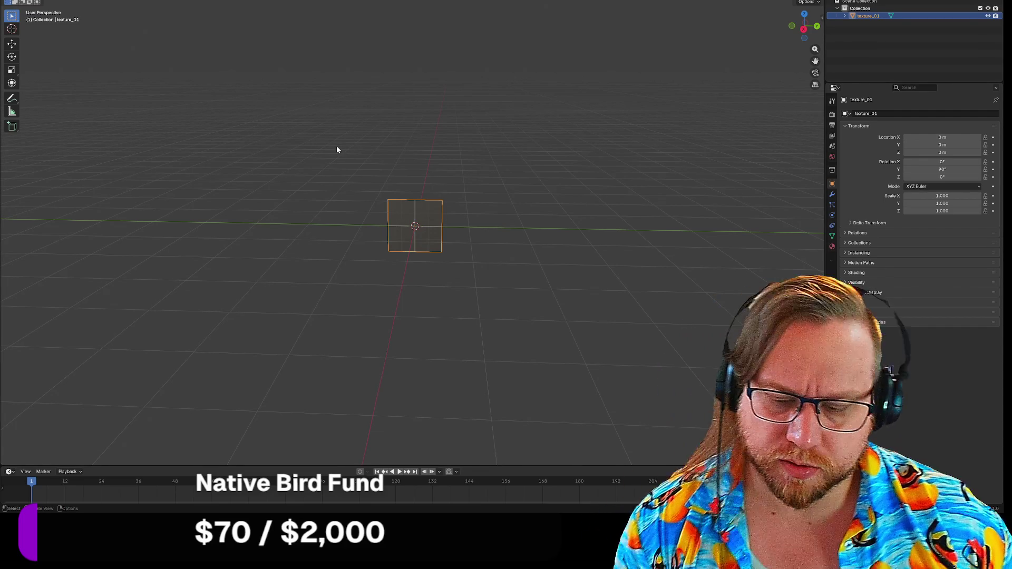
pyautogui.hotkey('shift', 'a')
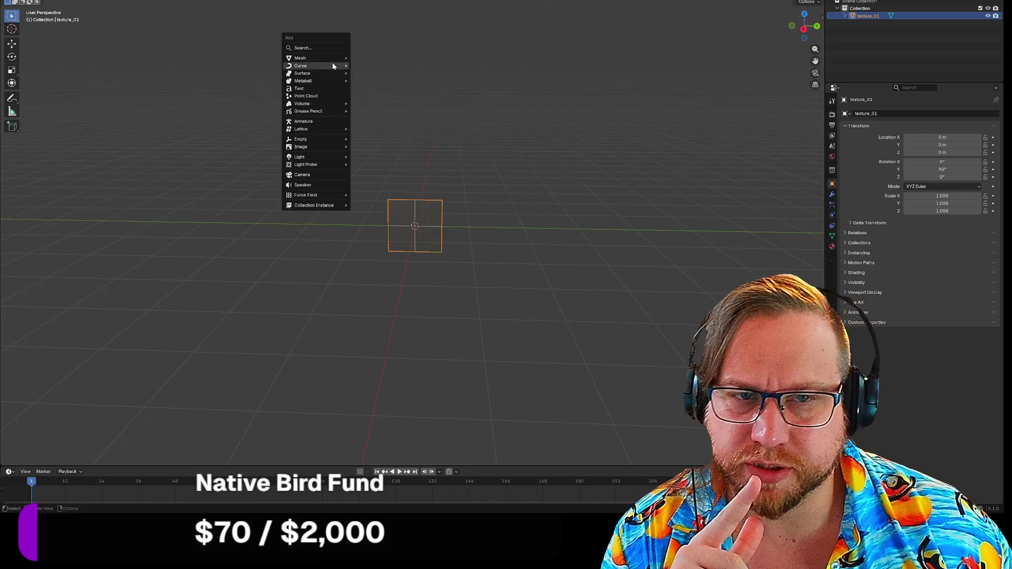
# Step: Add a cube to the scene and reselect the texture_01 plane
pyautogui.moveTo(333, 58)
pyautogui.click(368, 66)
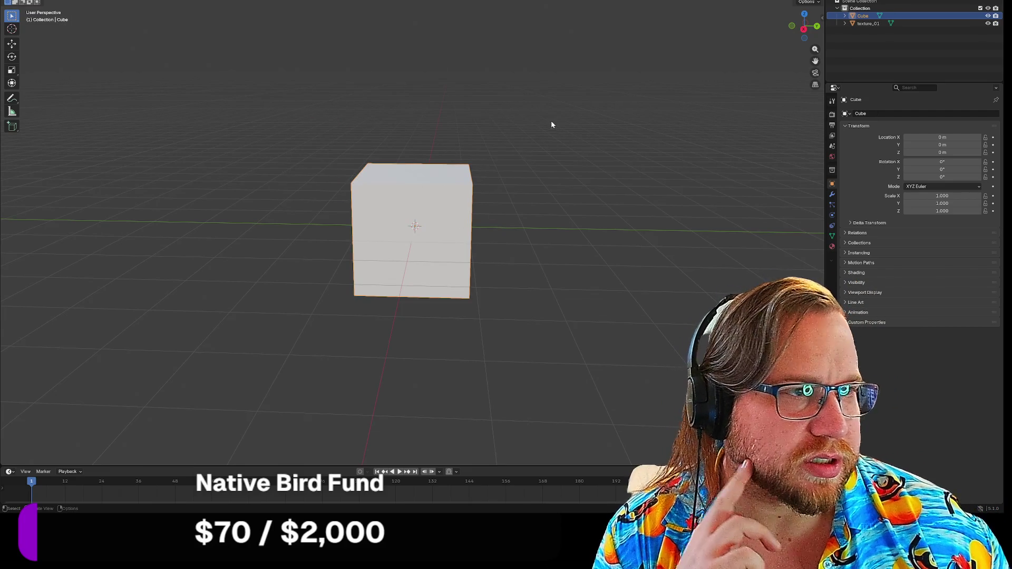
pyautogui.moveTo(533, 112)
pyautogui.mouseDown(button='middle')
pyautogui.moveTo(526, 165)
pyautogui.moveTo(531, 93)
pyautogui.moveTo(529, 113)
pyautogui.mouseUp(button='middle')
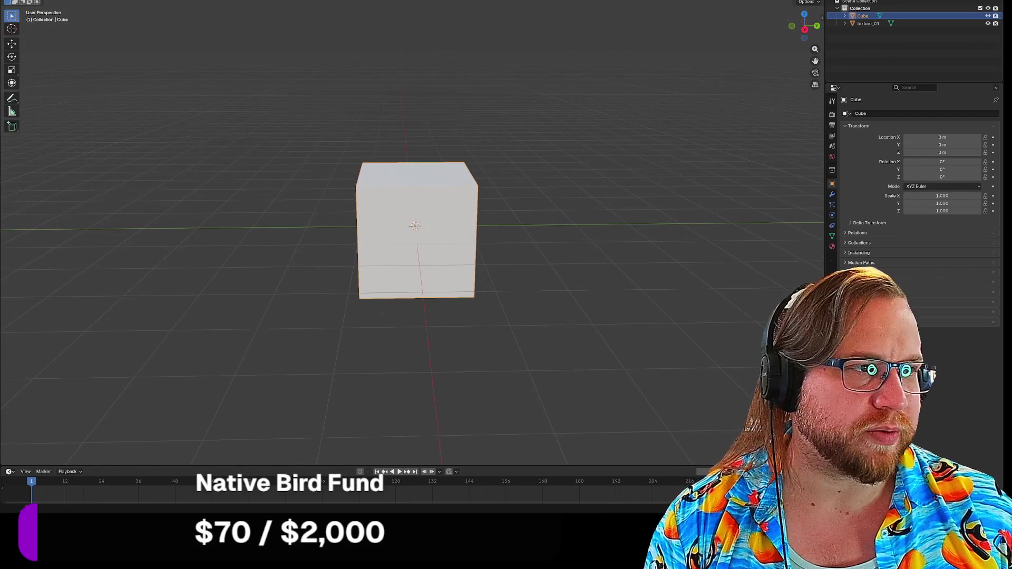
pyautogui.click(867, 23)
pyautogui.moveTo(711, 165); pyautogui.dragTo(640, 188, button='middle')
# Step: Move the plane along X against the cube's side face and scale it down to about 1.714
pyautogui.press('g')
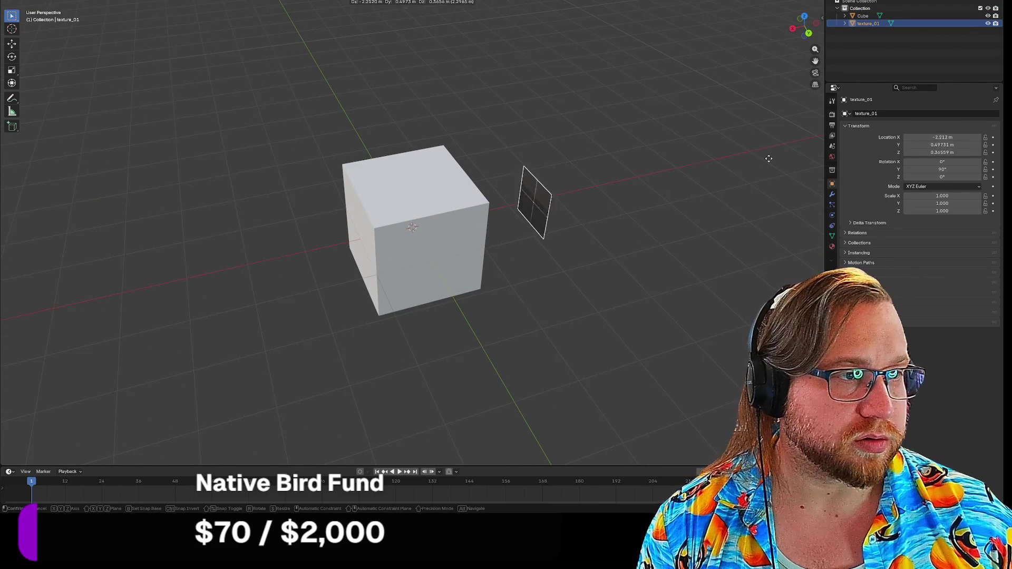
pyautogui.press('x')
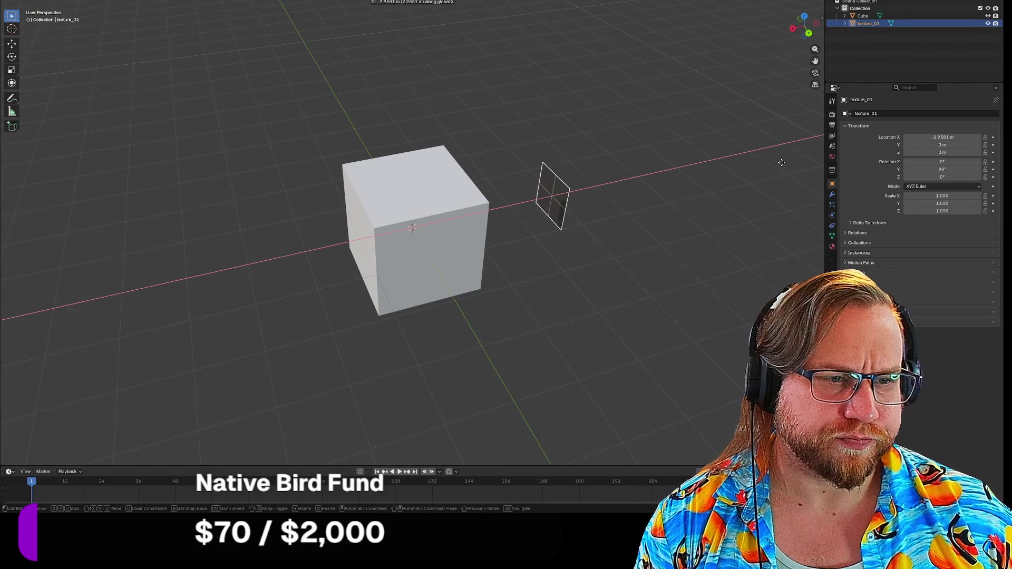
pyautogui.click(587, 214)
pyautogui.moveTo(491, 234)
pyautogui.mouseDown(button='middle')
pyautogui.moveTo(322, 263)
pyautogui.moveTo(349, 235)
pyautogui.mouseUp(button='middle')
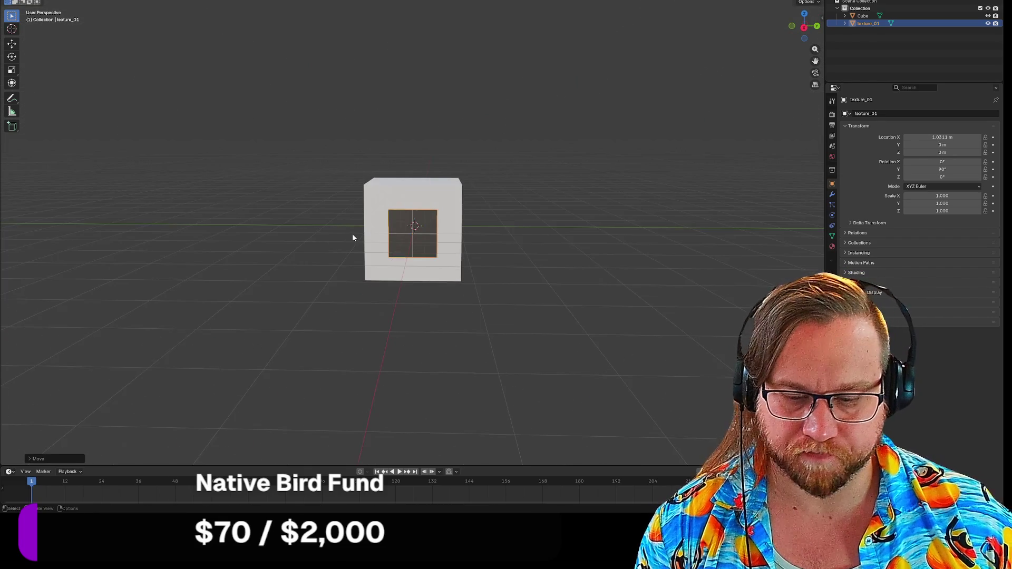
pyautogui.press('s')
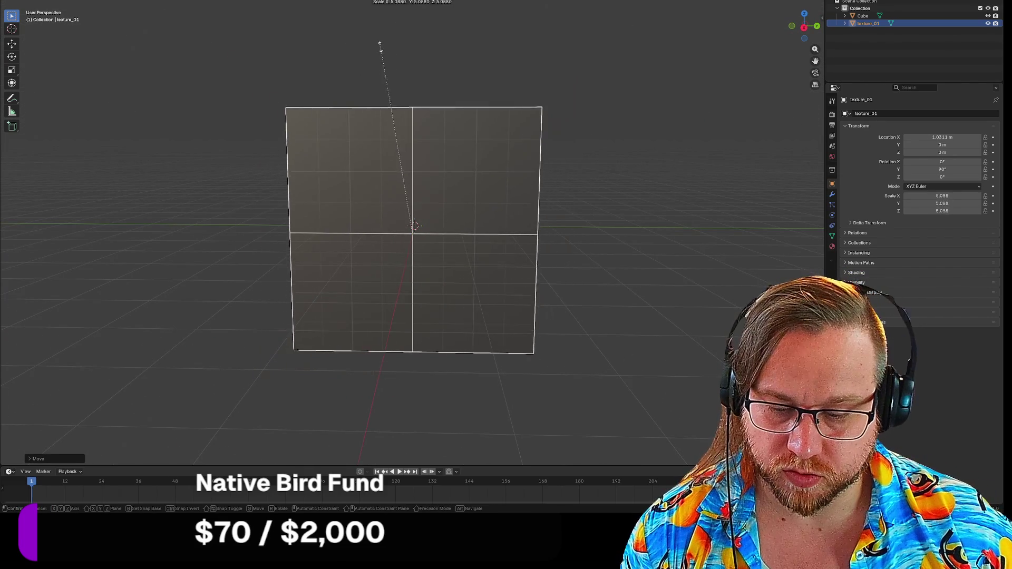
pyautogui.click(400, 171)
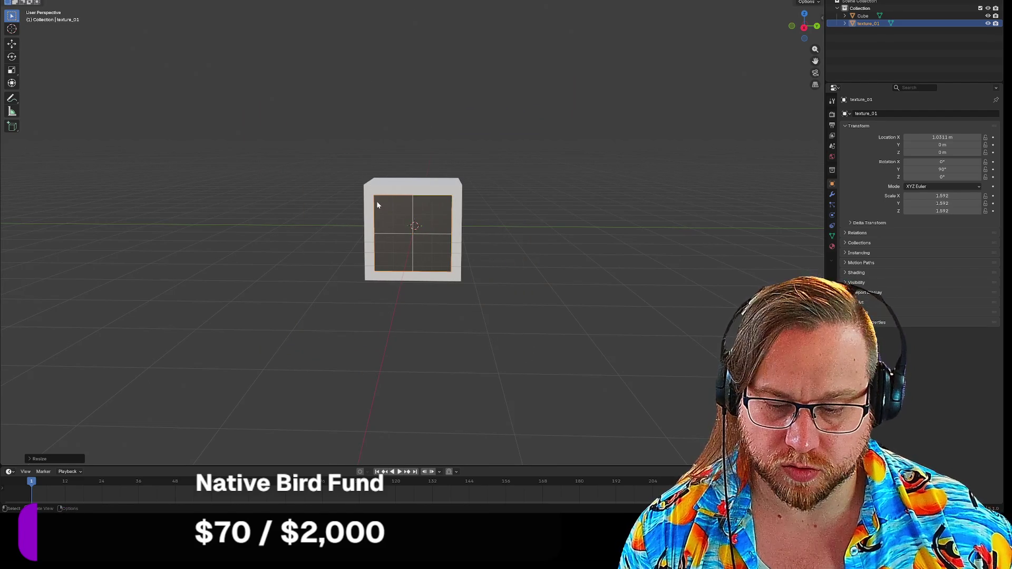
pyautogui.press('s')
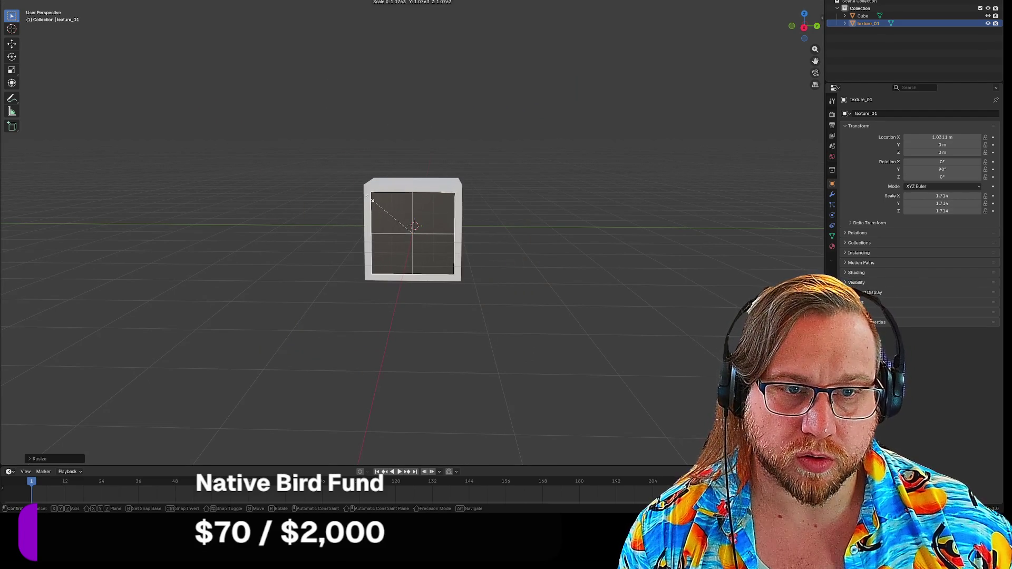
pyautogui.click(370, 191)
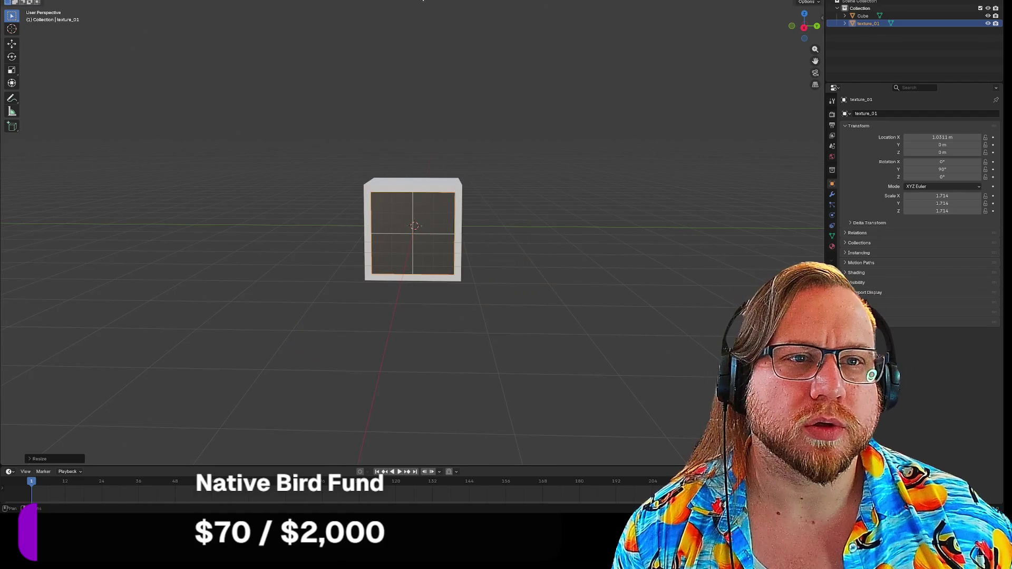
# Step: Set snapping to Vertex and scale texture_01 down to 0.647
pyautogui.click(423, 2)
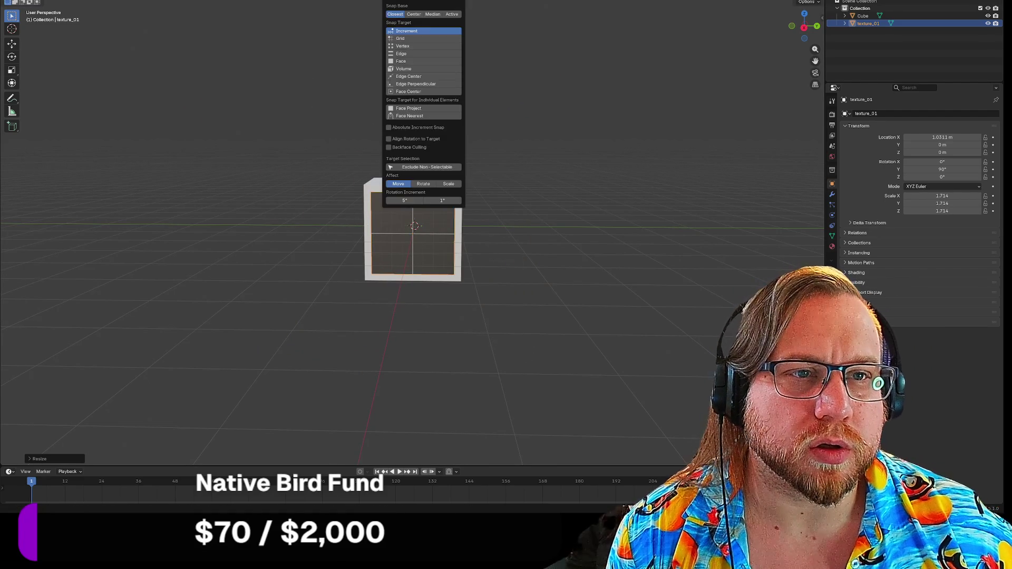
pyautogui.click(410, 47)
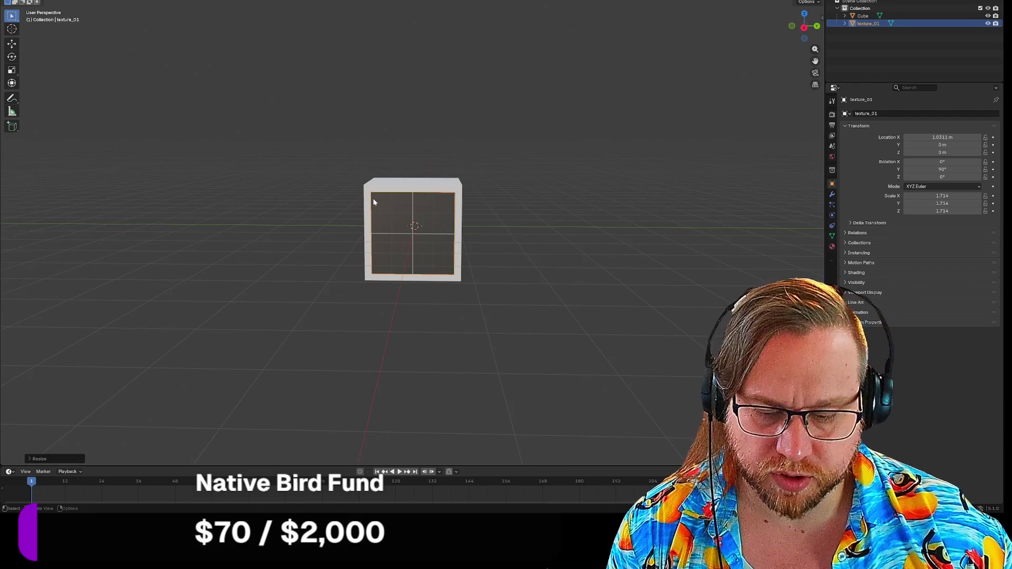
pyautogui.press('s')
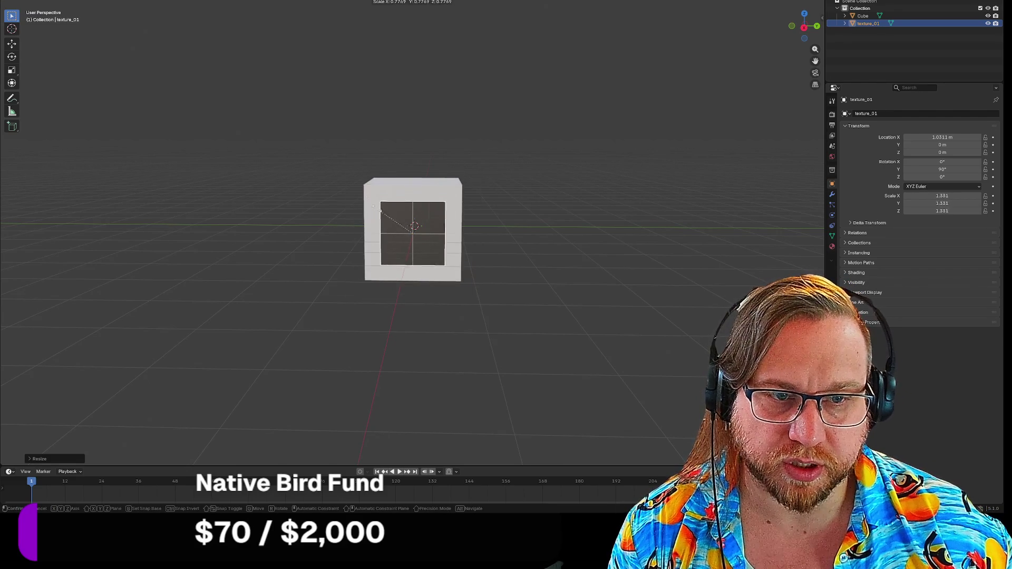
pyautogui.click(397, 216)
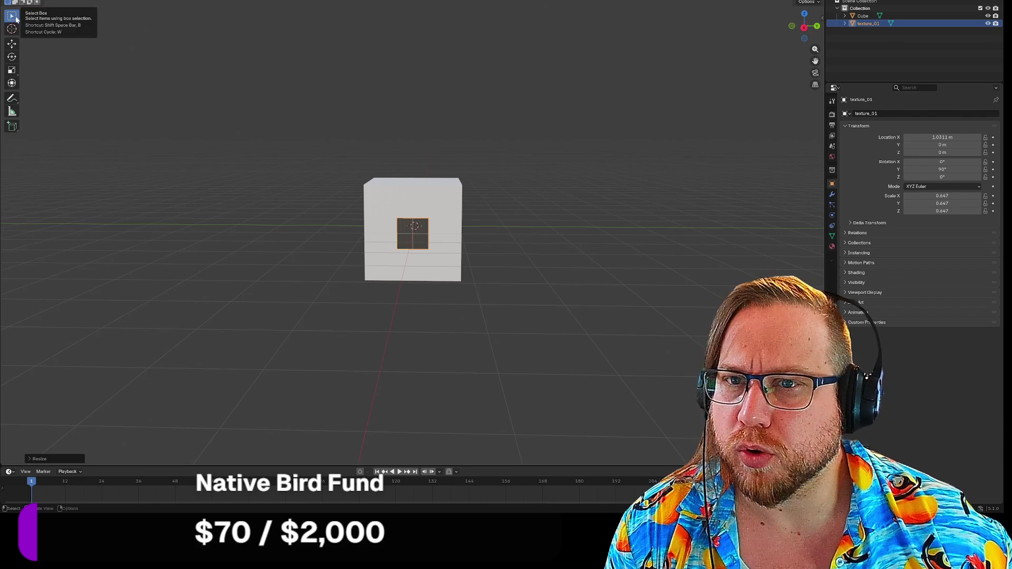
# Step: In Edit Mode, snap the plane's first corner vertex onto the cube's top-left corner
pyautogui.click(42, 2)
pyautogui.click(43, 8)
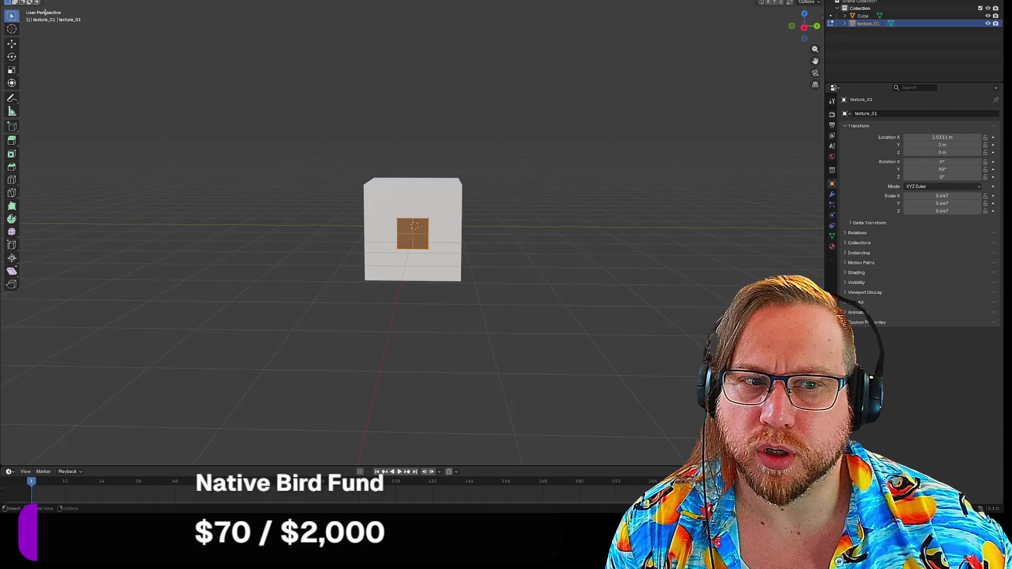
pyautogui.click(380, 193)
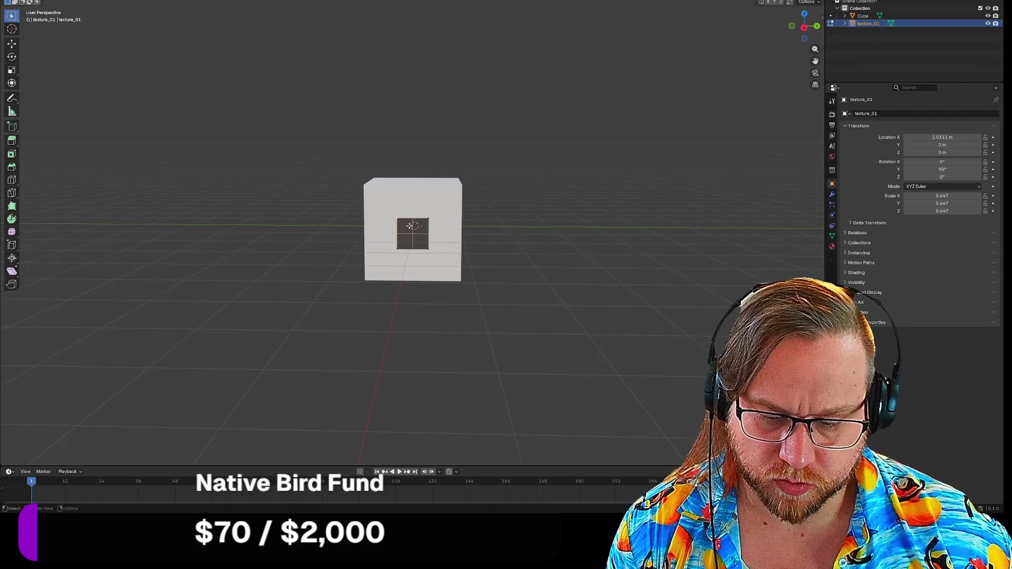
pyautogui.press('g')
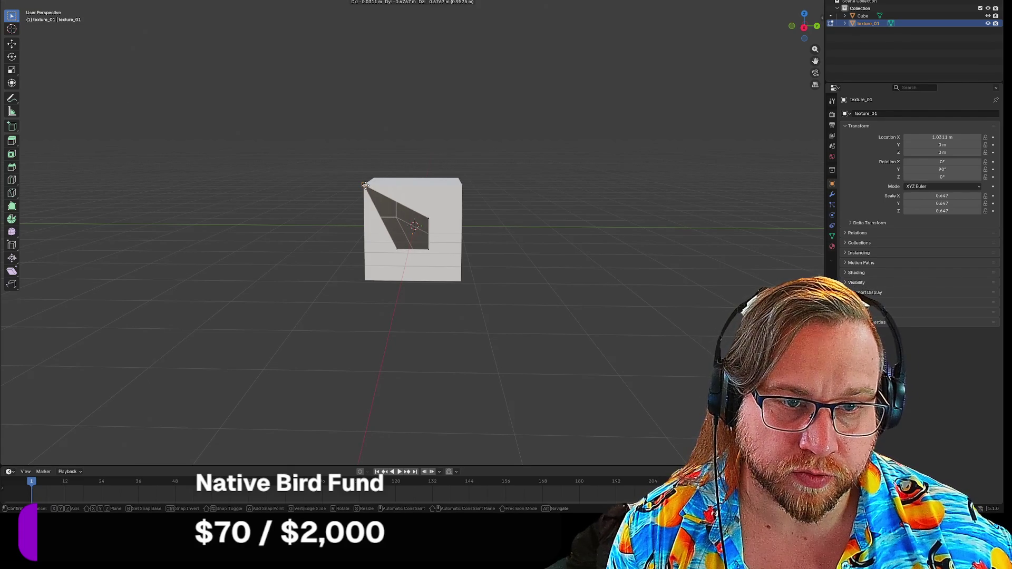
pyautogui.click(365, 185)
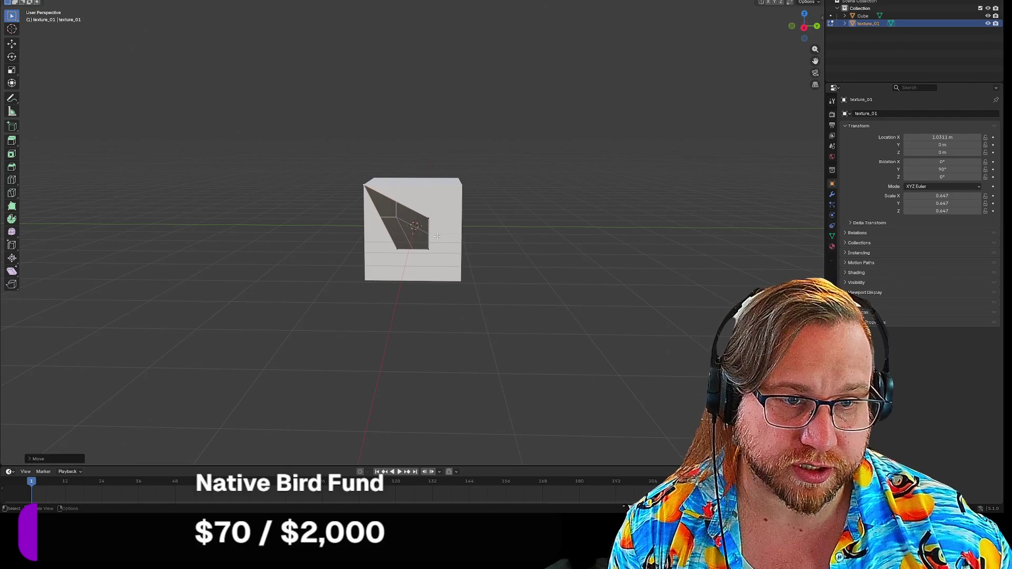
# Step: Snap the remaining vertices onto the cube's top-right, bottom-right and bottom-left corners
pyautogui.click(431, 224)
pyautogui.press('g')
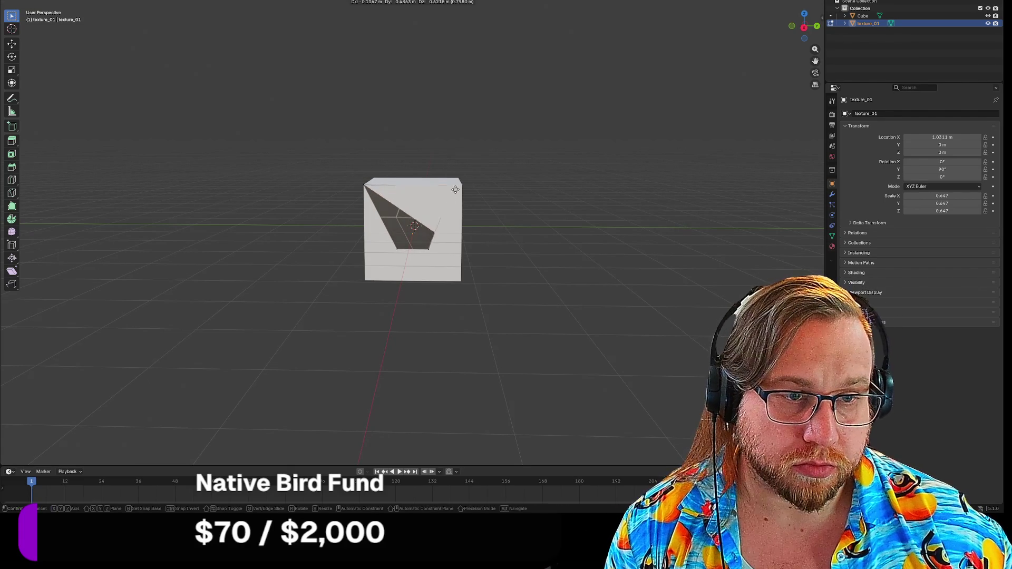
pyautogui.click(459, 187)
pyautogui.press('g')
pyautogui.click(459, 281)
pyautogui.press('g')
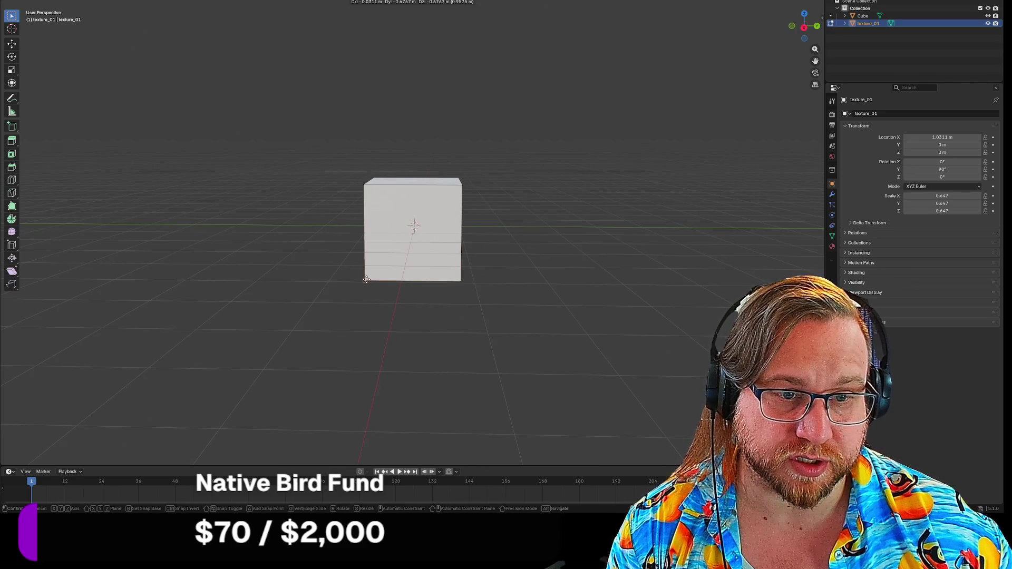
pyautogui.click(365, 280)
pyautogui.moveTo(536, 230)
pyautogui.mouseDown(button='middle')
pyautogui.moveTo(499, 244)
pyautogui.moveTo(448, 205)
pyautogui.mouseUp(button='middle')
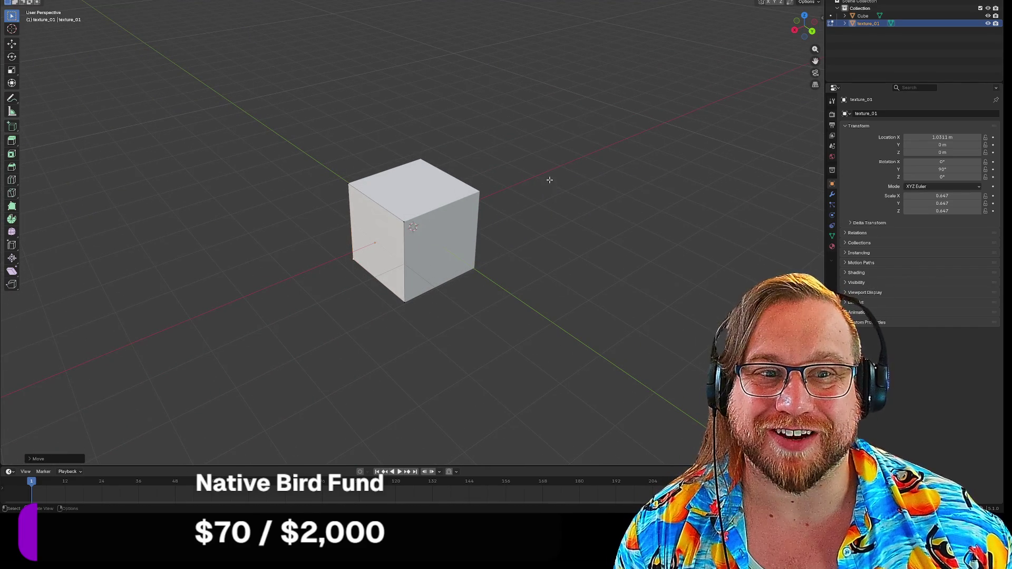
# Step: Return to Object Mode and delete the Cube
pyautogui.press('Tab')
pyautogui.click(450, 140)
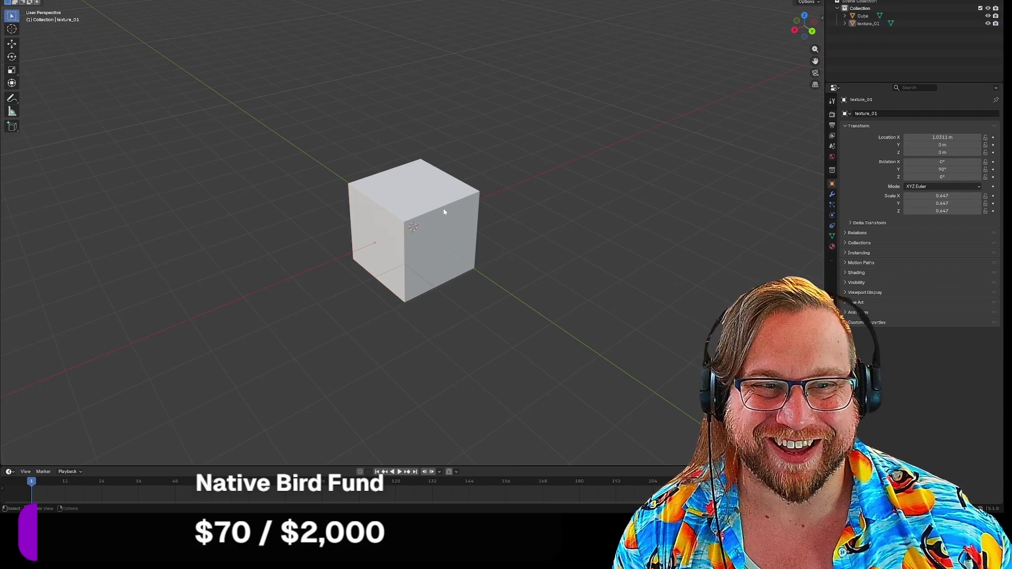
pyautogui.click(448, 211)
pyautogui.press('Delete')
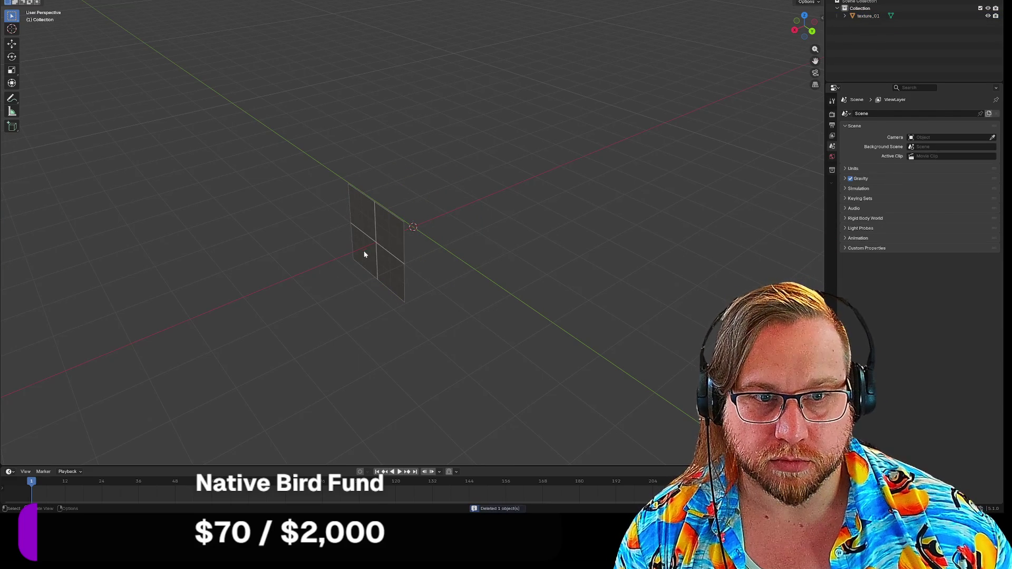
# Step: Move the texture_01 plane along X and set its Location X to 0 m
pyautogui.click(367, 248)
pyautogui.press('g')
pyautogui.press('x')
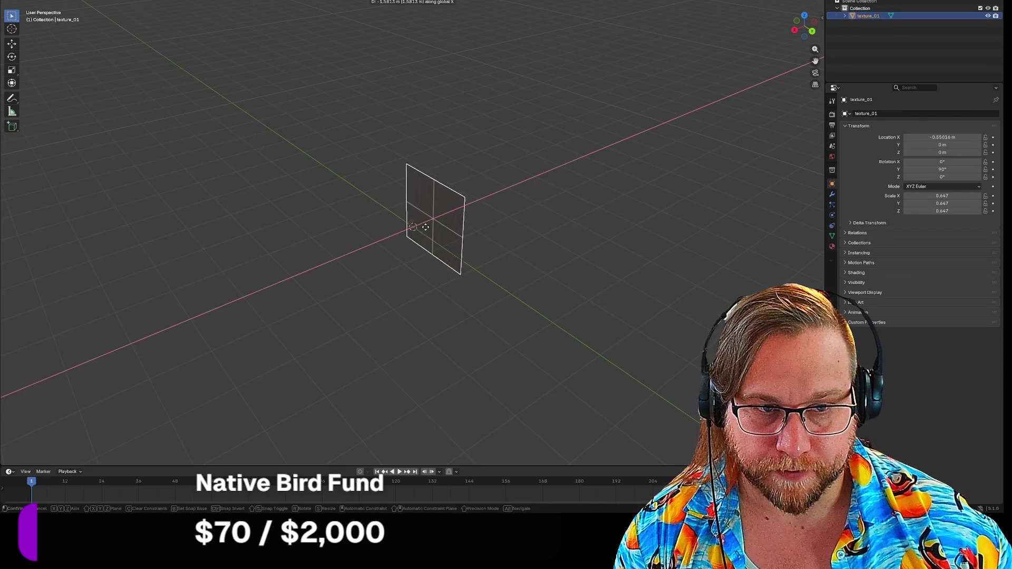
pyautogui.click(405, 239)
pyautogui.click(941, 137)
pyautogui.write('0')
pyautogui.press('Return')
pyautogui.moveTo(305, 292)
pyautogui.mouseDown(button='middle')
pyautogui.moveTo(327, 290)
pyautogui.moveTo(346, 264)
pyautogui.mouseUp(button='middle')
pyautogui.scroll(4, 346, 265)
pyautogui.scroll(-1, 345, 250)
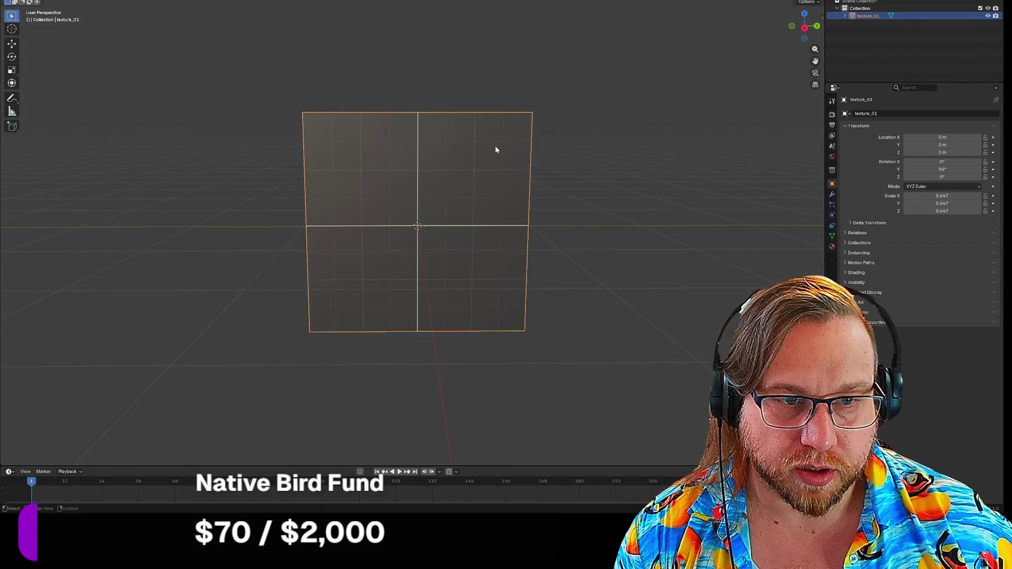
pyautogui.moveTo(488, 165); pyautogui.dragTo(593, 165, button='middle')
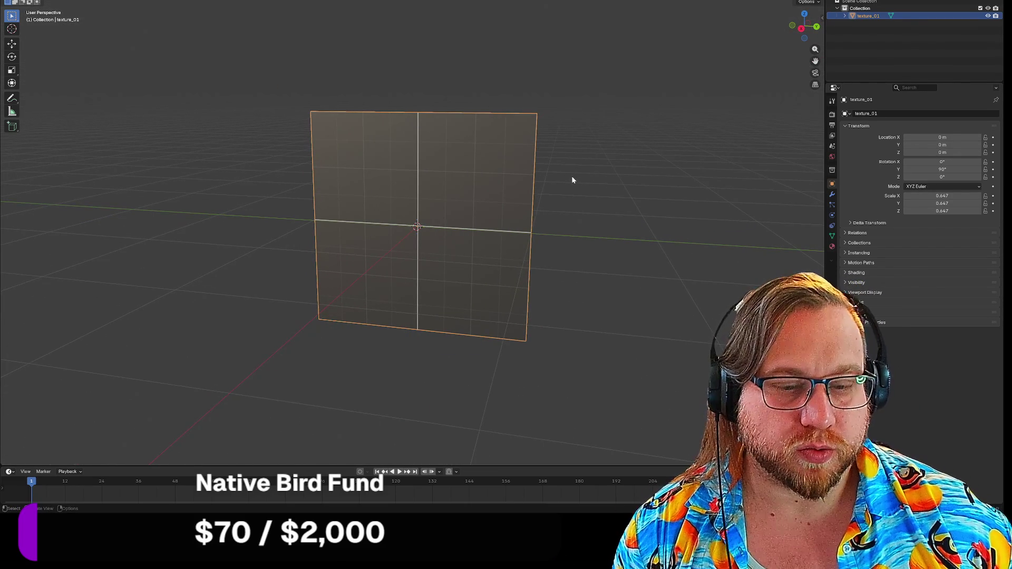
# Step: Raise the plane along Z and set its Location Z to 1 m
pyautogui.press('g')
pyautogui.press('z')
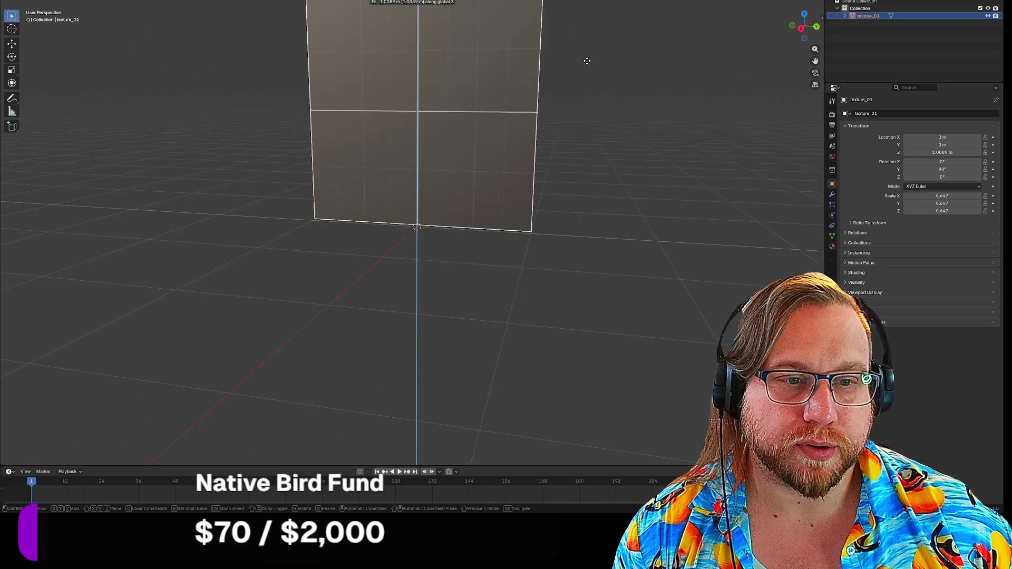
pyautogui.click(587, 63)
pyautogui.moveTo(585, 67); pyautogui.dragTo(606, 74, button='middle')
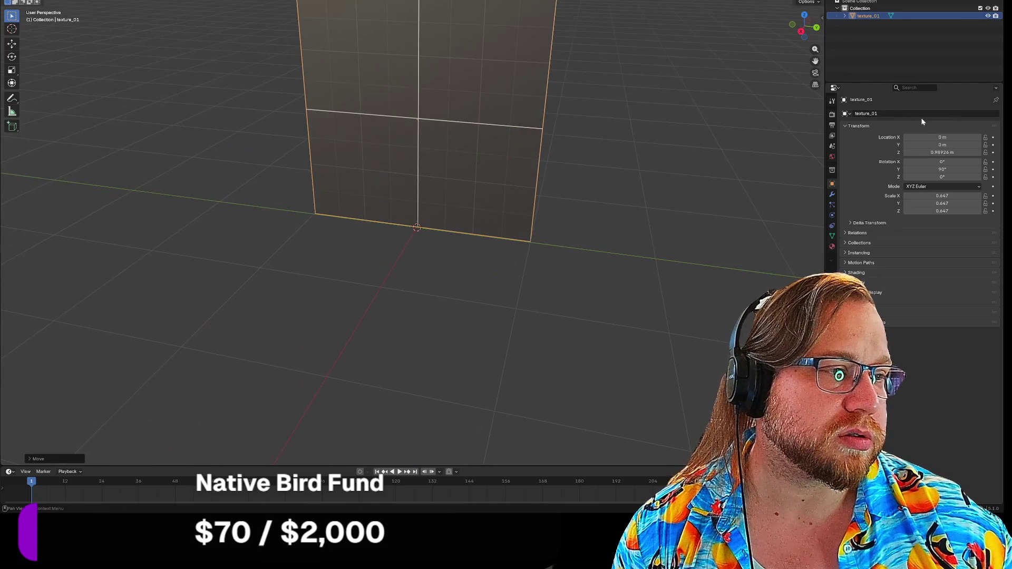
pyautogui.click(937, 153)
pyautogui.write('1')
pyautogui.press('Return')
pyautogui.moveTo(585, 232)
pyautogui.mouseDown(button='middle')
pyautogui.moveTo(577, 239)
pyautogui.moveTo(608, 195)
pyautogui.moveTo(589, 211)
pyautogui.moveTo(598, 205)
pyautogui.mouseUp(button='middle')
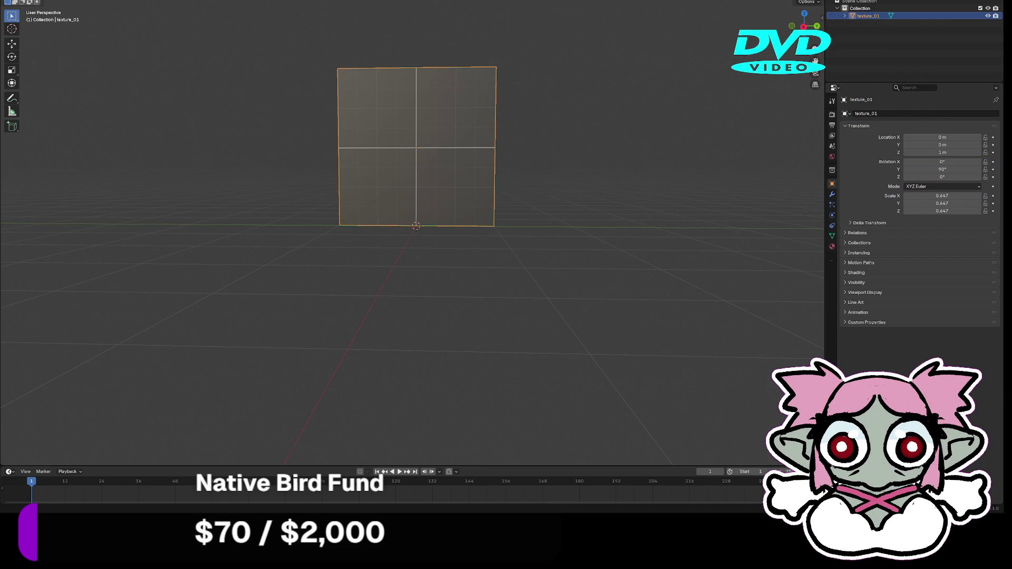
pyautogui.hotkey('alt', 'Tab')
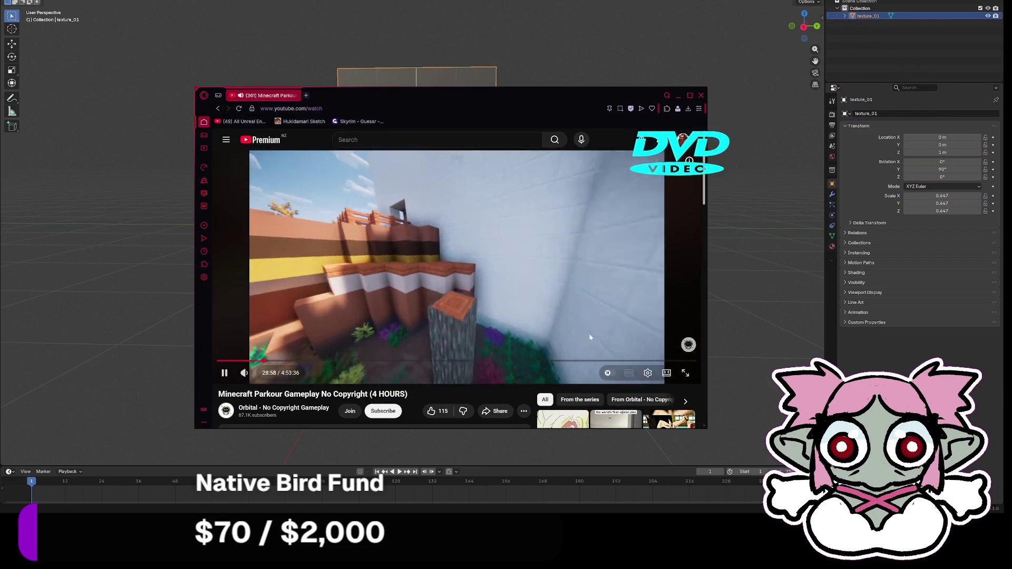
pyautogui.click(664, 371)
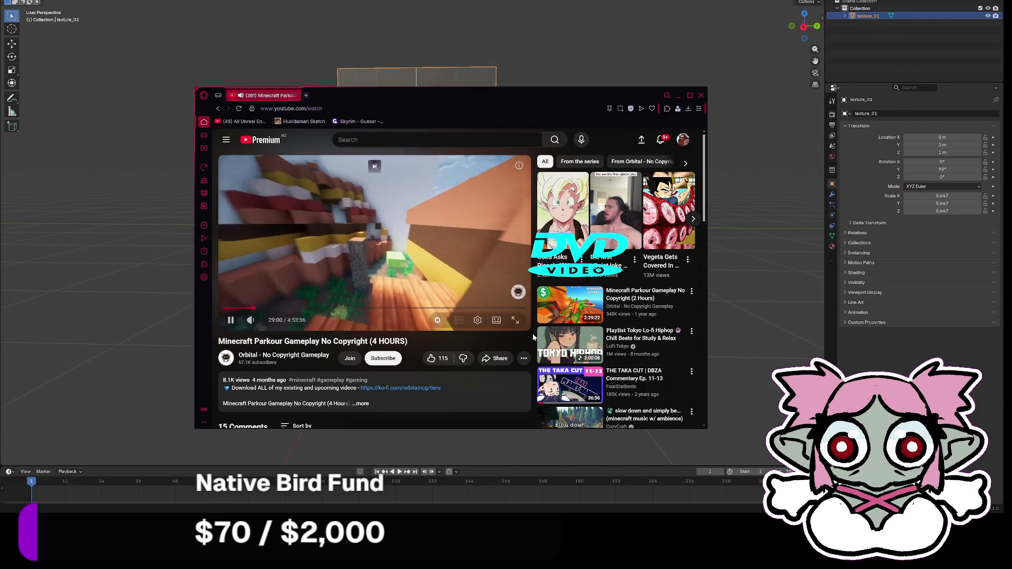
pyautogui.doubleClick(486, 156)
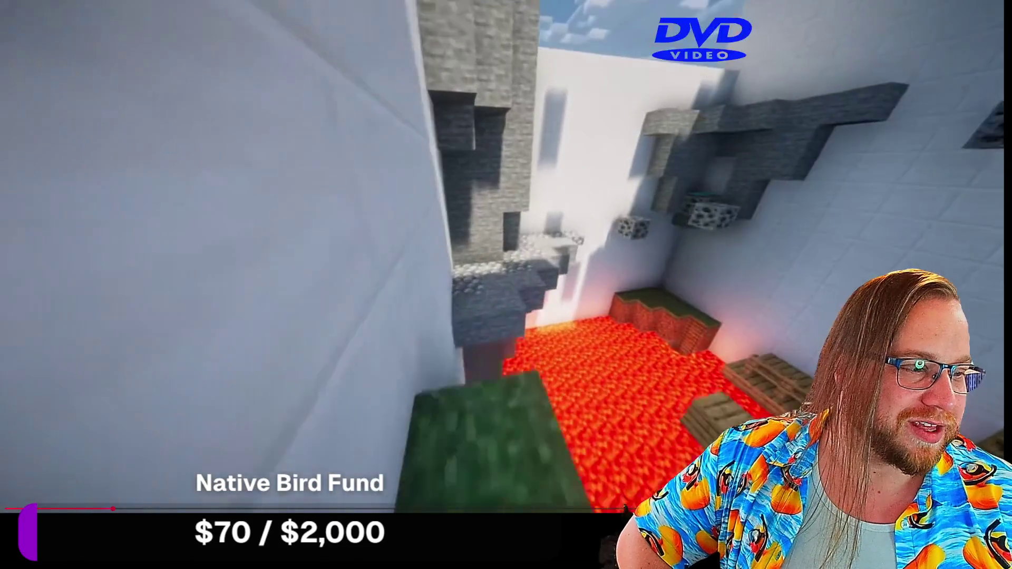
pyautogui.press('Escape')
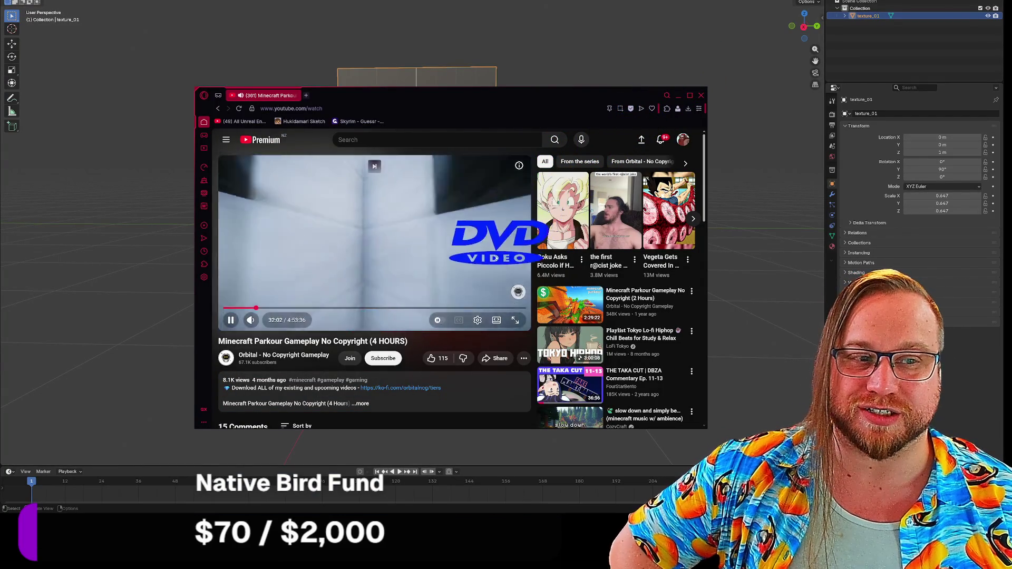
pyautogui.click(515, 320)
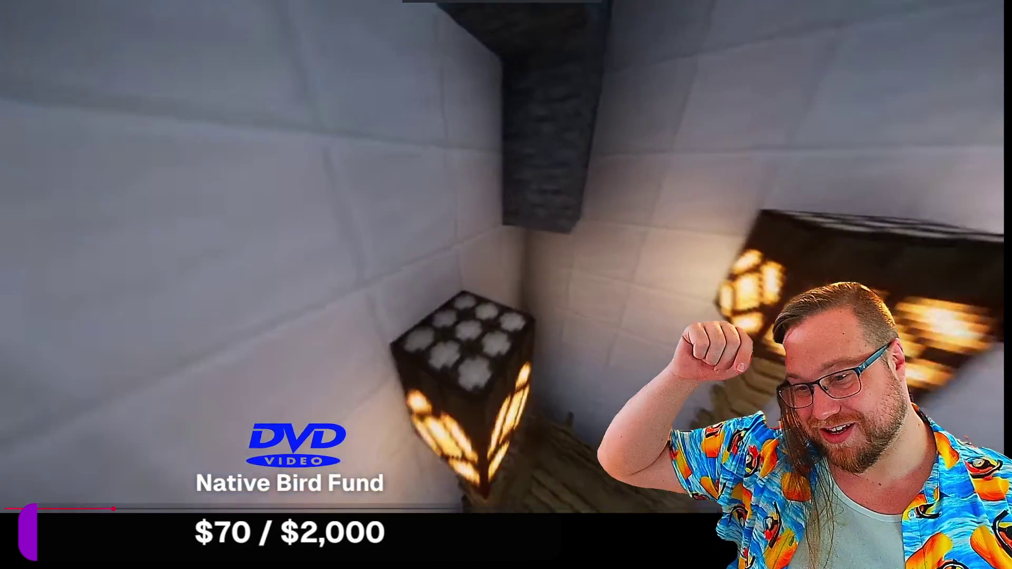
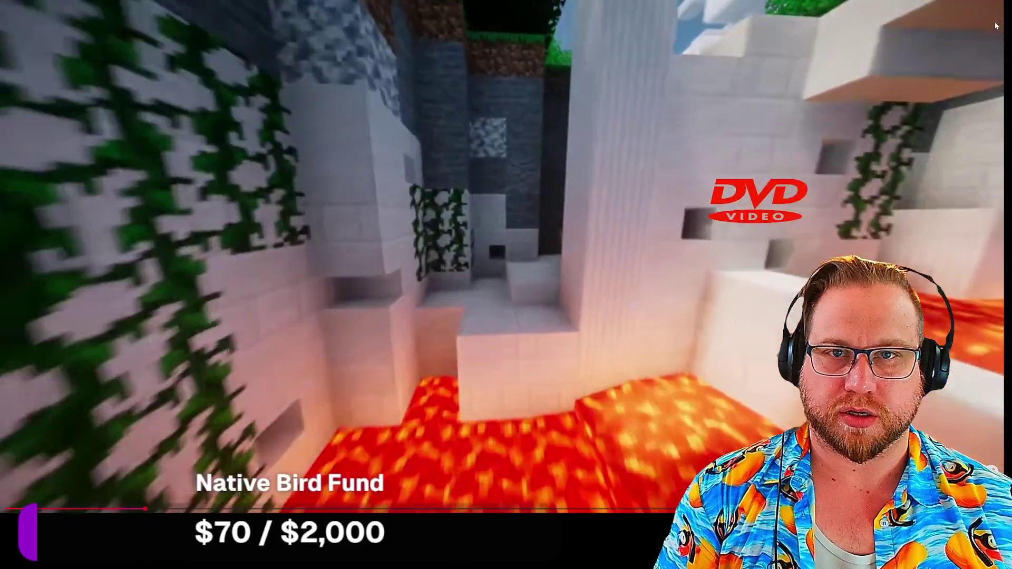
# Step: Exit full-screen playback of the Minecraft parkour video and close the browser window
pyautogui.press('Escape')
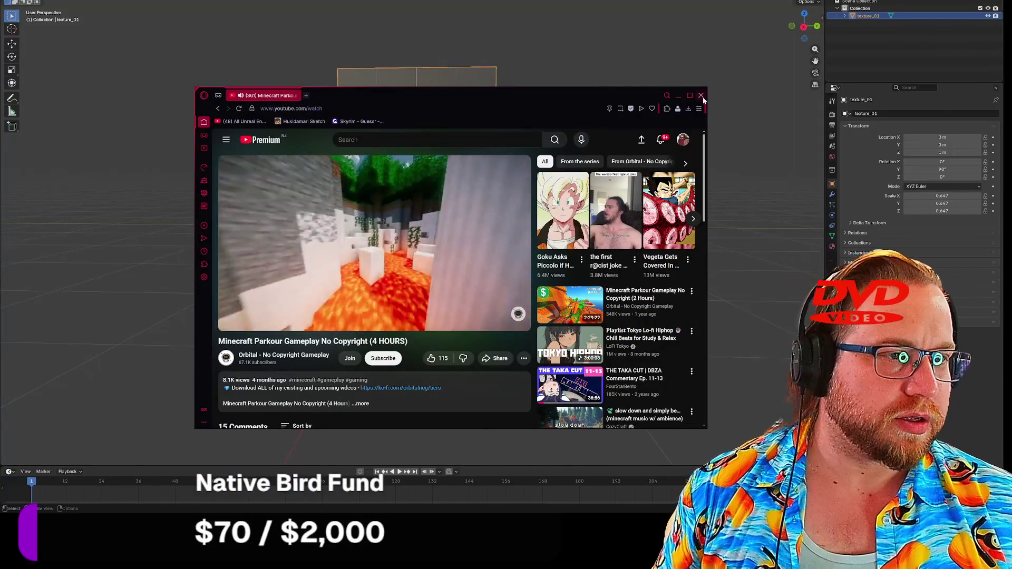
pyautogui.click(701, 95)
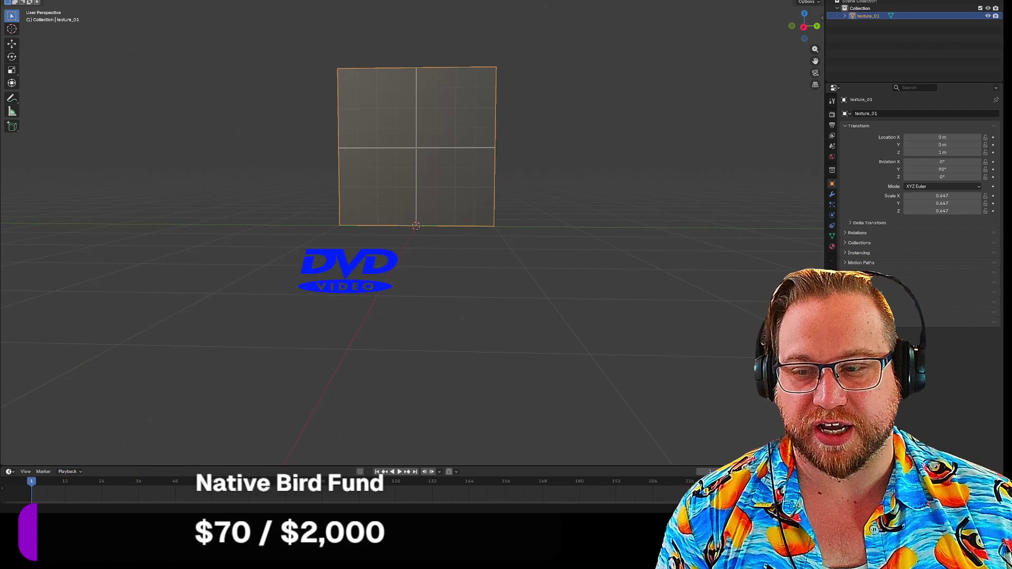
# Step: Move the texture_01 plane along the X axis to Location X -1.972 m
pyautogui.rightClick(520, 256)
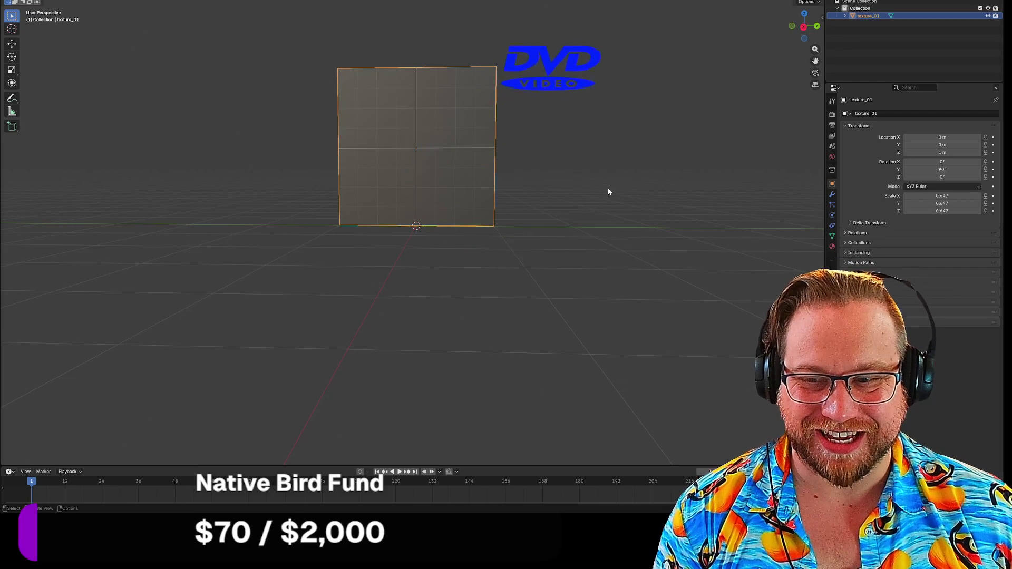
pyautogui.moveTo(610, 165)
pyautogui.mouseDown(button='middle')
pyautogui.moveTo(584, 194)
pyautogui.moveTo(519, 180)
pyautogui.moveTo(594, 169)
pyautogui.moveTo(551, 185)
pyautogui.moveTo(527, 160)
pyautogui.moveTo(524, 179)
pyautogui.moveTo(587, 181)
pyautogui.moveTo(606, 166)
pyautogui.moveTo(598, 154)
pyautogui.moveTo(596, 173)
pyautogui.mouseUp(button='middle')
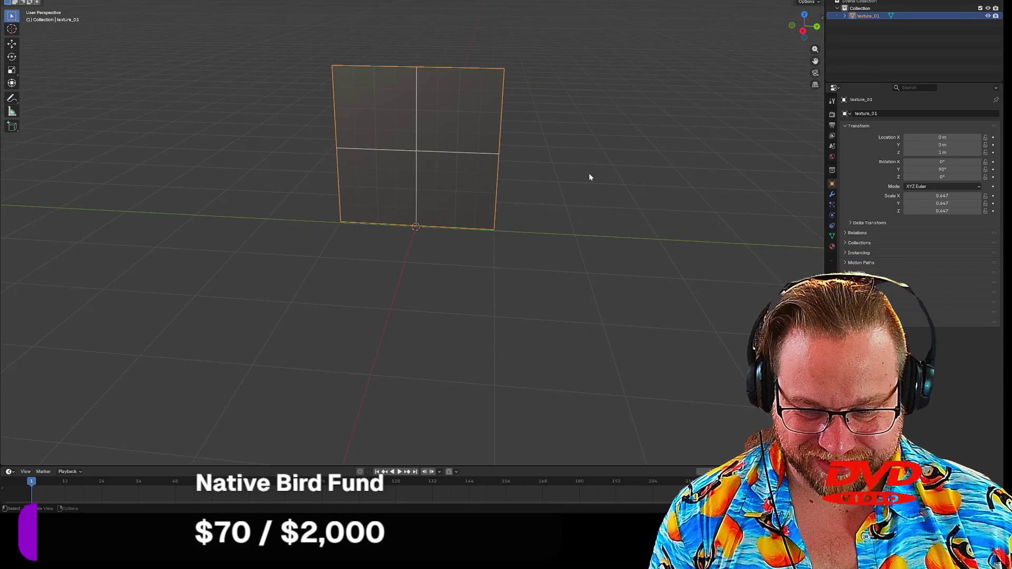
pyautogui.press('g')
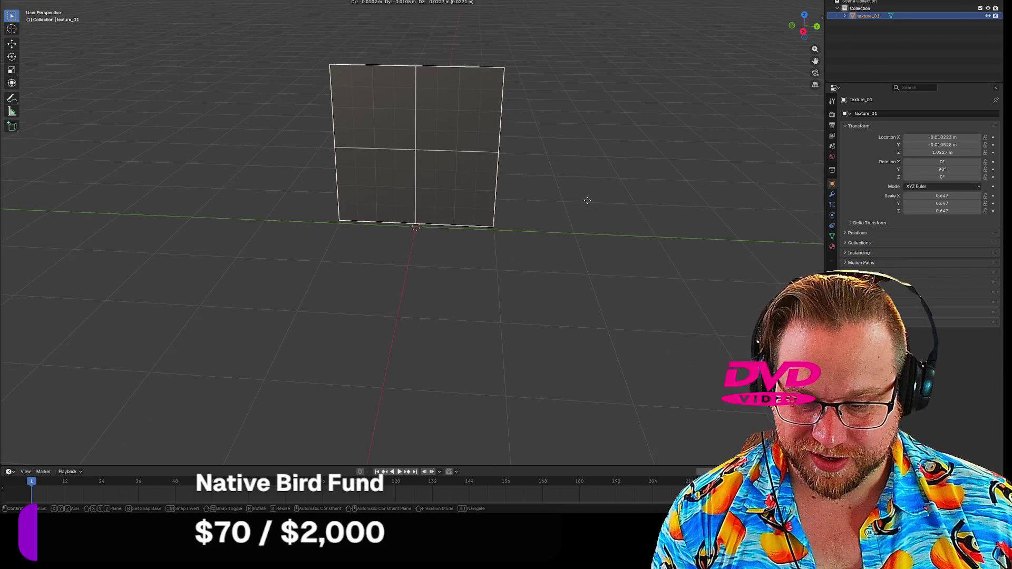
pyautogui.press('x')
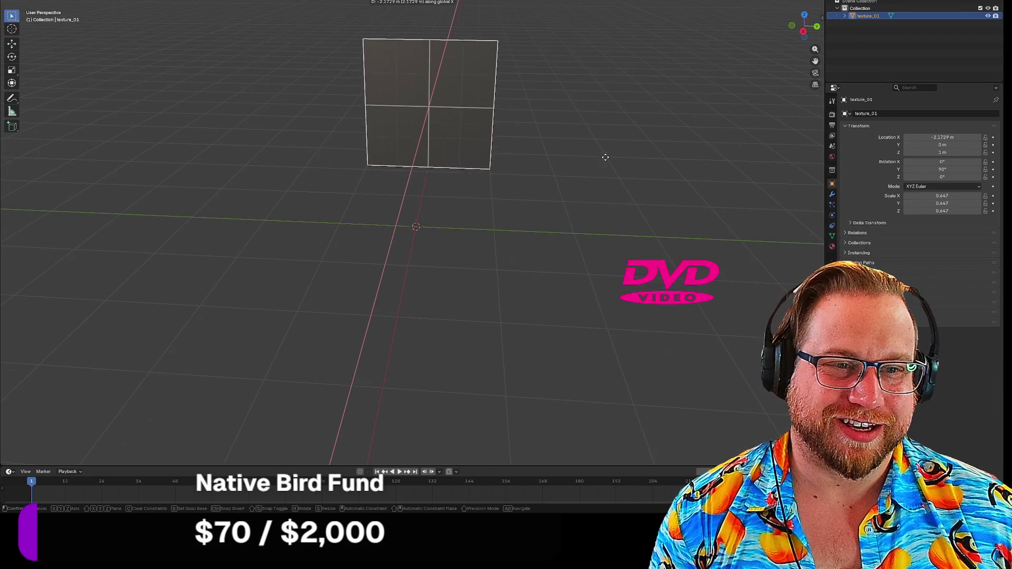
pyautogui.click(436, 180)
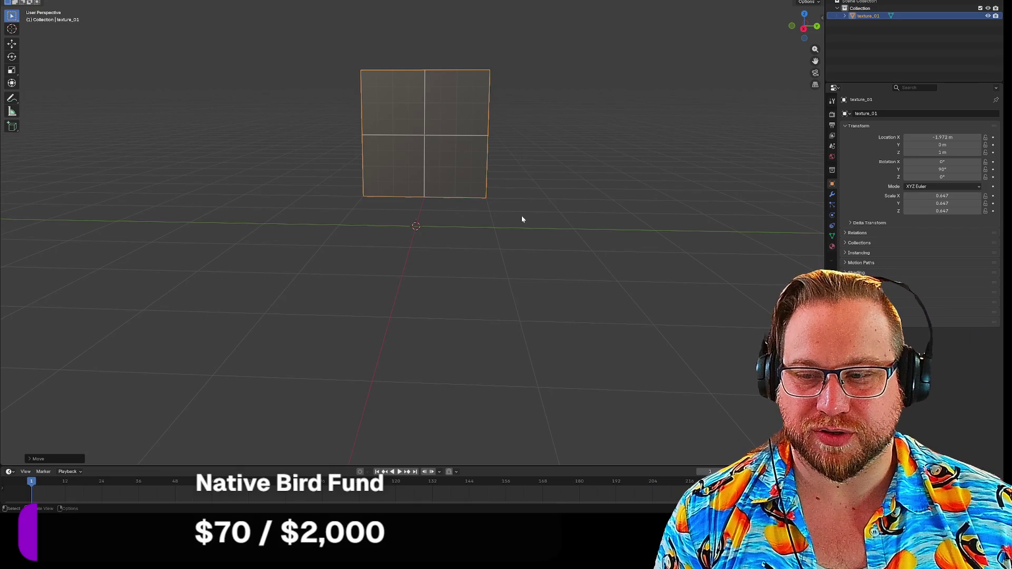
pyautogui.moveTo(539, 218)
pyautogui.mouseDown(button='middle')
pyautogui.moveTo(522, 228)
pyautogui.moveTo(546, 236)
pyautogui.moveTo(536, 228)
pyautogui.mouseUp(button='middle')
pyautogui.hotkey('shift', 'a')
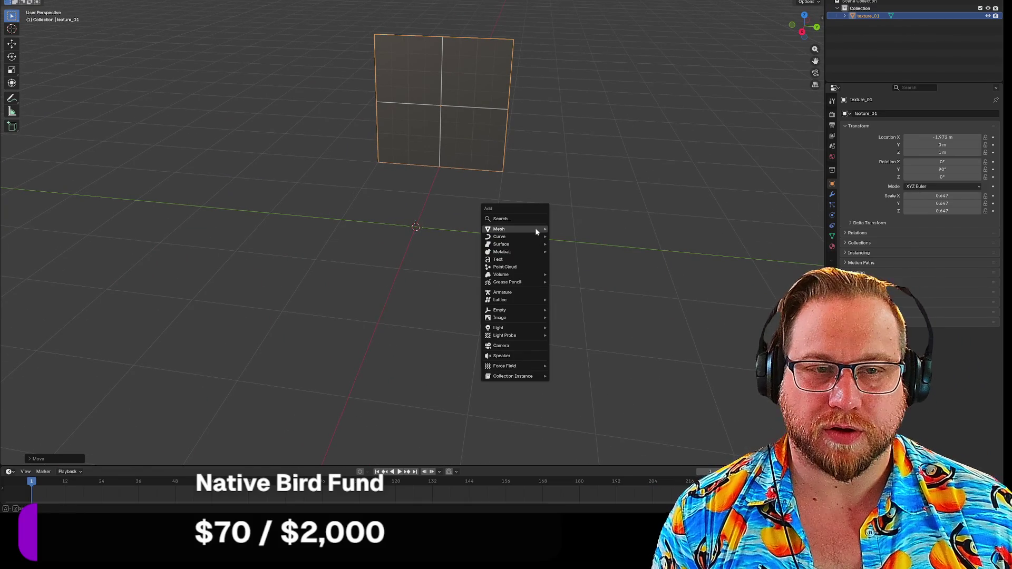
# Step: Add a mesh cube and lift it with G Z 1 to location 0, 0, 1 m
pyautogui.moveTo(527, 228)
pyautogui.click(575, 237)
pyautogui.moveTo(577, 218)
pyautogui.mouseDown(button='middle')
pyautogui.moveTo(545, 215)
pyautogui.moveTo(517, 191)
pyautogui.moveTo(554, 193)
pyautogui.moveTo(594, 226)
pyautogui.moveTo(562, 222)
pyautogui.mouseUp(button='middle')
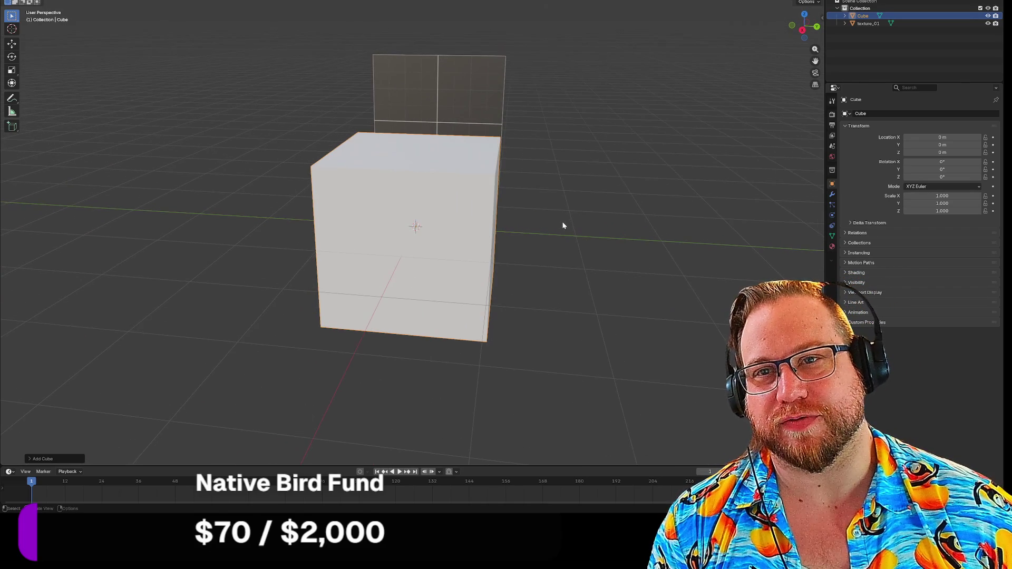
pyautogui.press('Tab')
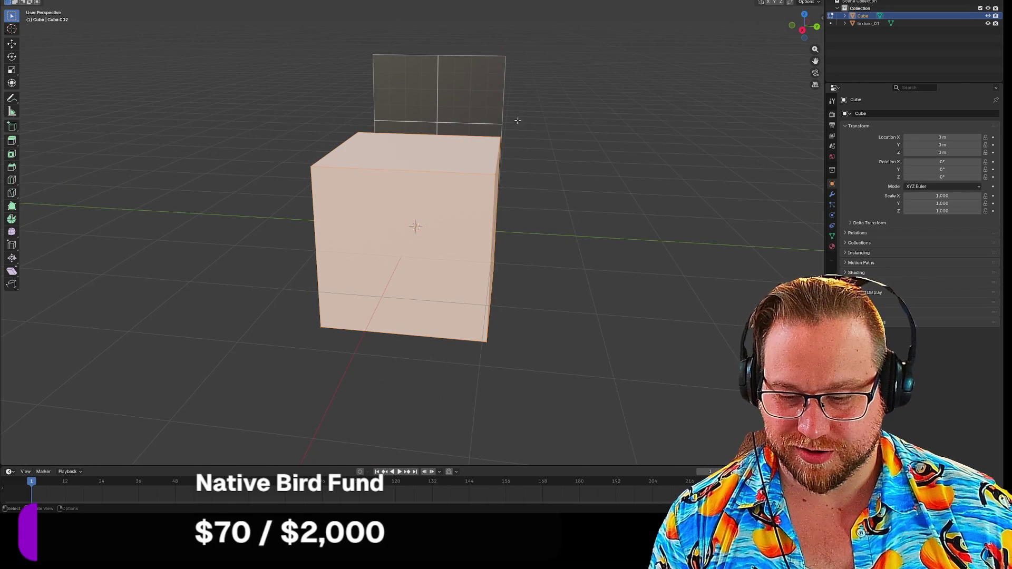
pyautogui.press('Tab')
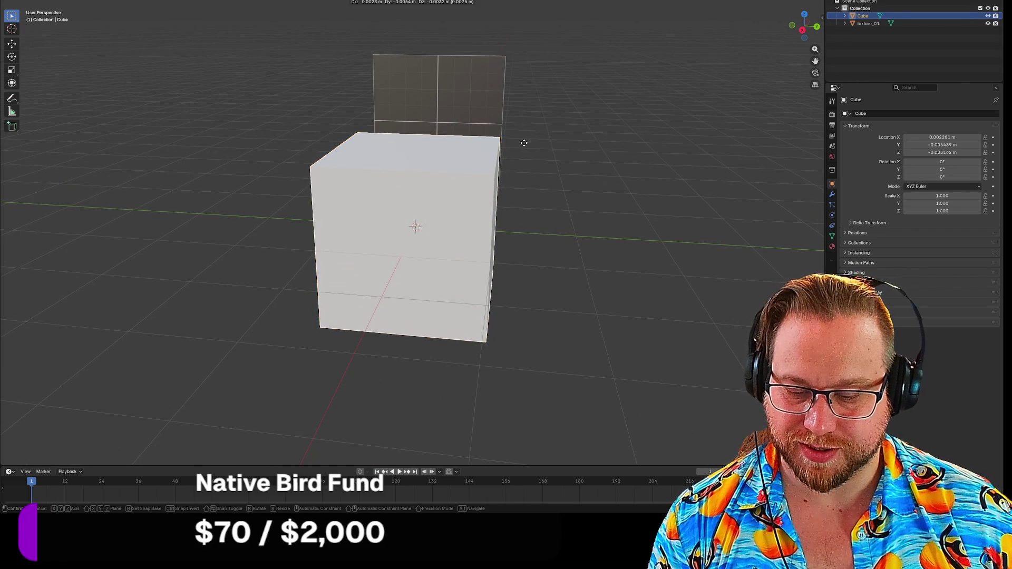
pyautogui.write('gz')
pyautogui.write('1')
pyautogui.press('Return')
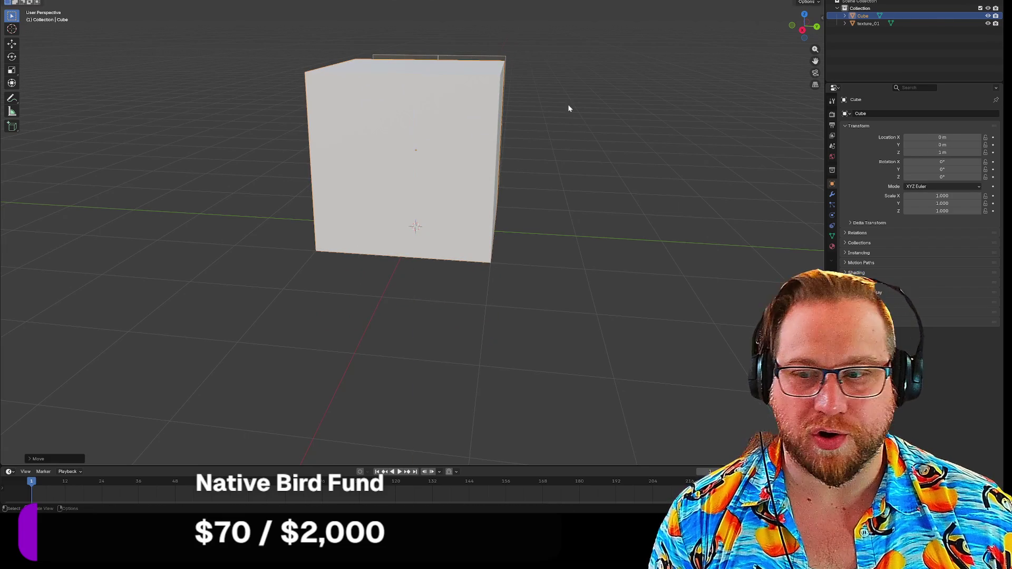
pyautogui.moveTo(580, 132)
pyautogui.mouseDown(button='middle')
pyautogui.moveTo(563, 136)
pyautogui.moveTo(524, 86)
pyautogui.moveTo(500, 86)
pyautogui.moveTo(454, 119)
pyautogui.moveTo(457, 145)
pyautogui.moveTo(645, 113)
pyautogui.moveTo(486, 140)
pyautogui.mouseUp(button='middle')
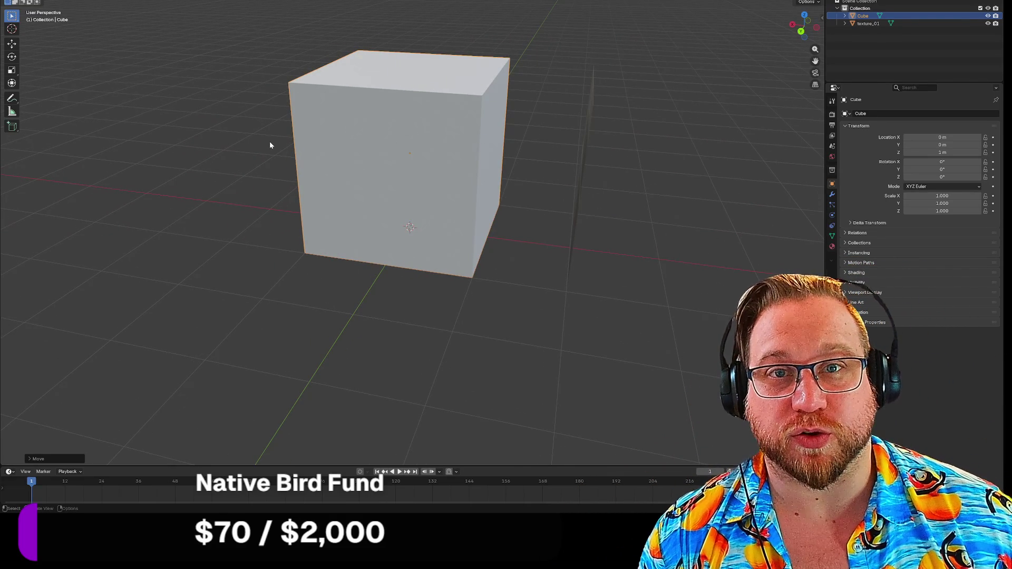
pyautogui.moveTo(216, 150)
pyautogui.mouseDown(button='middle')
pyautogui.moveTo(244, 145)
pyautogui.moveTo(204, 149)
pyautogui.moveTo(220, 172)
pyautogui.mouseUp(button='middle')
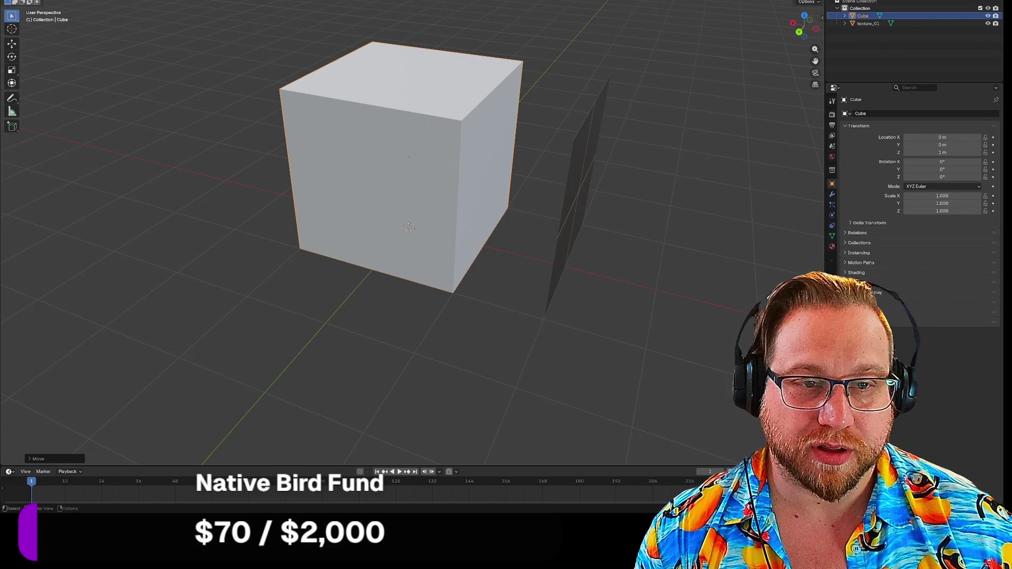
# Step: Scale the cube along X into a thin slab with Scale X -0.108
pyautogui.press('s')
pyautogui.press('x')
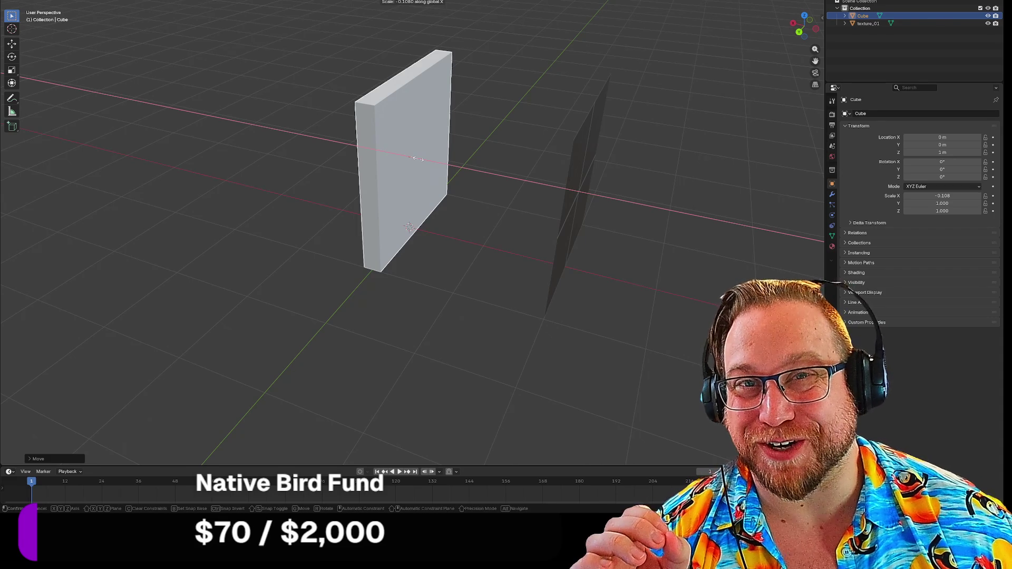
pyautogui.click(418, 159)
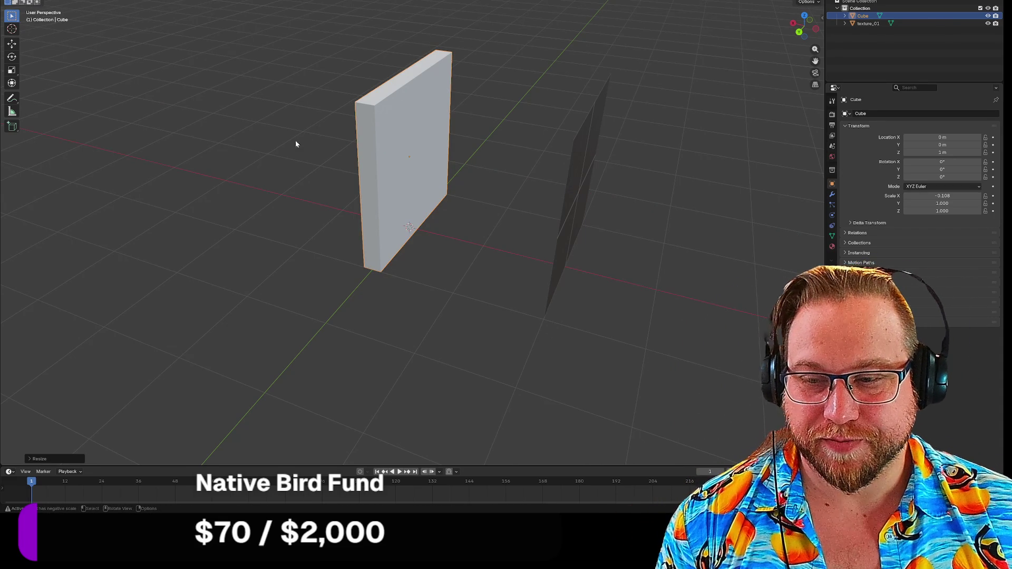
# Step: Apply Shade Auto Smooth to the slab and keyframe its location, rotation and scale
pyautogui.rightClick(268, 150)
pyautogui.click(256, 144)
pyautogui.moveTo(260, 144)
pyautogui.mouseDown(button='middle')
pyautogui.moveTo(248, 147)
pyautogui.moveTo(346, 136)
pyautogui.moveTo(473, 142)
pyautogui.moveTo(405, 122)
pyautogui.moveTo(368, 127)
pyautogui.mouseUp(button='middle')
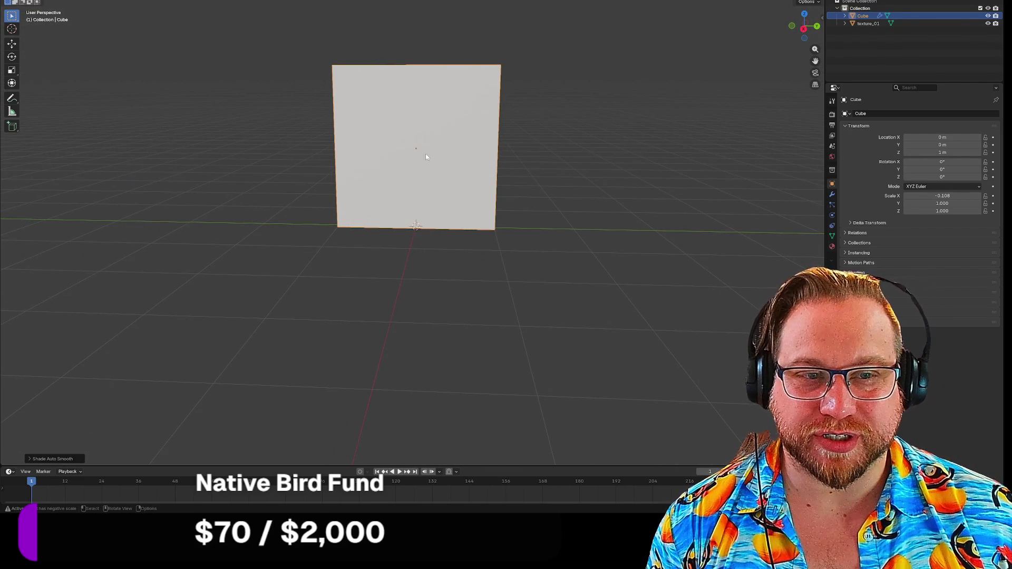
pyautogui.press('i')
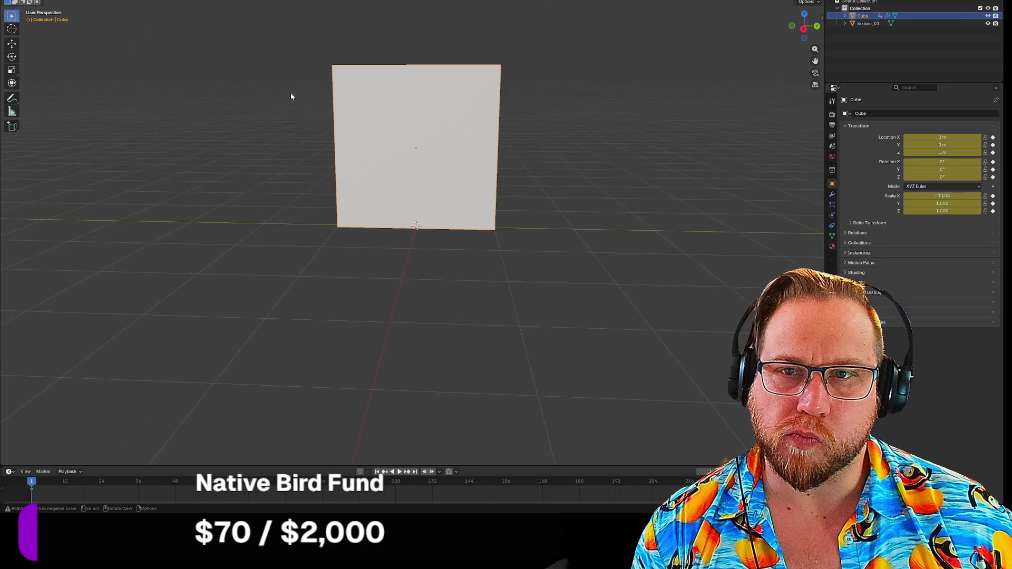
# Step: Reselect the slab, enter Edit Mode and select its front face
pyautogui.click(590, 96)
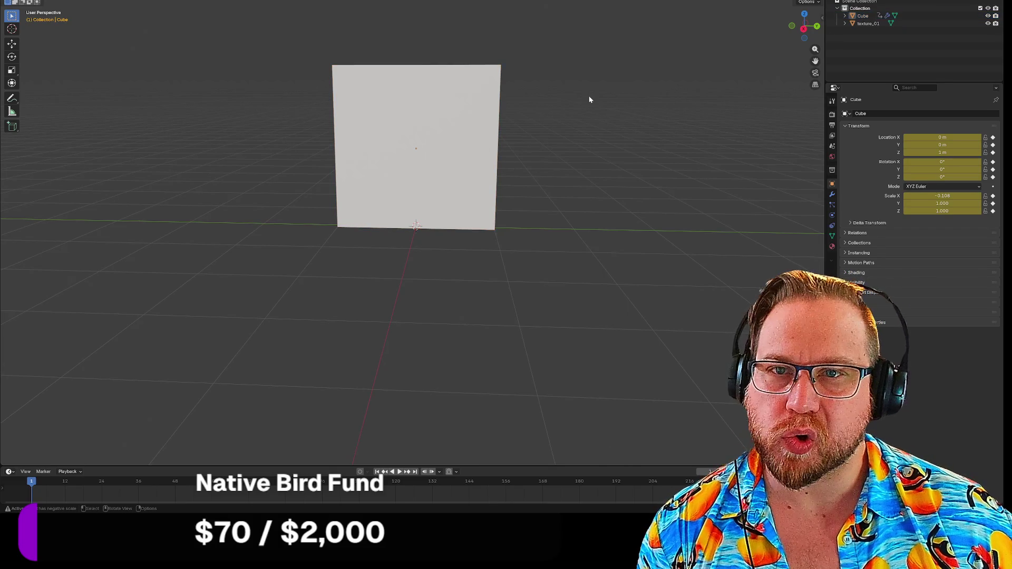
pyautogui.click(456, 124)
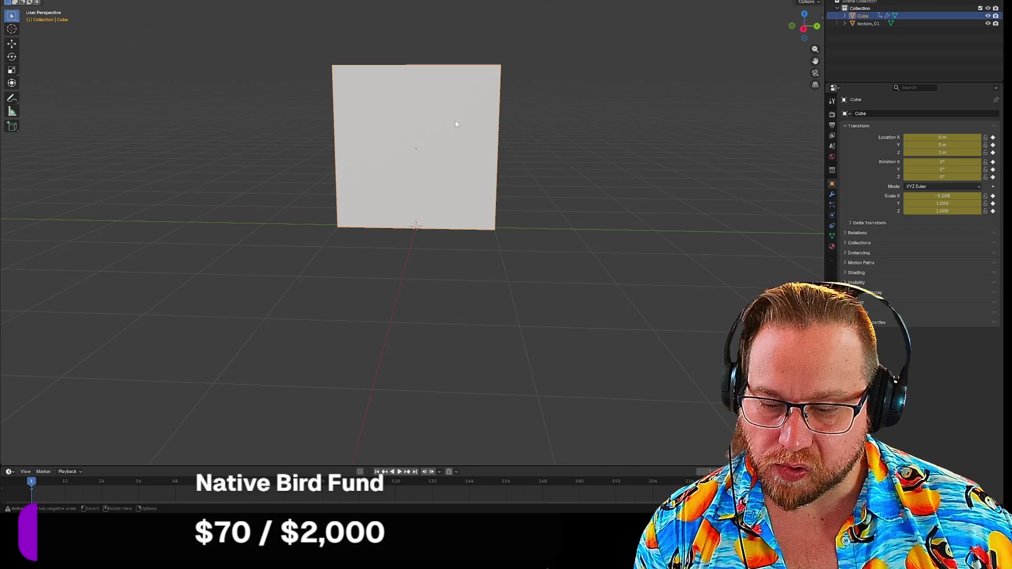
pyautogui.press('Tab')
pyautogui.press('i')
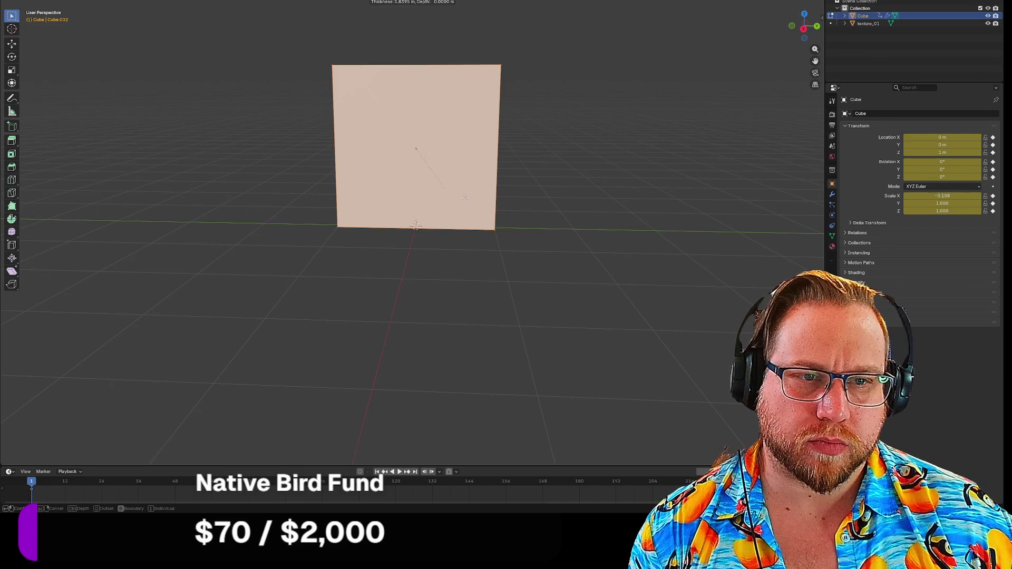
pyautogui.click(579, 187)
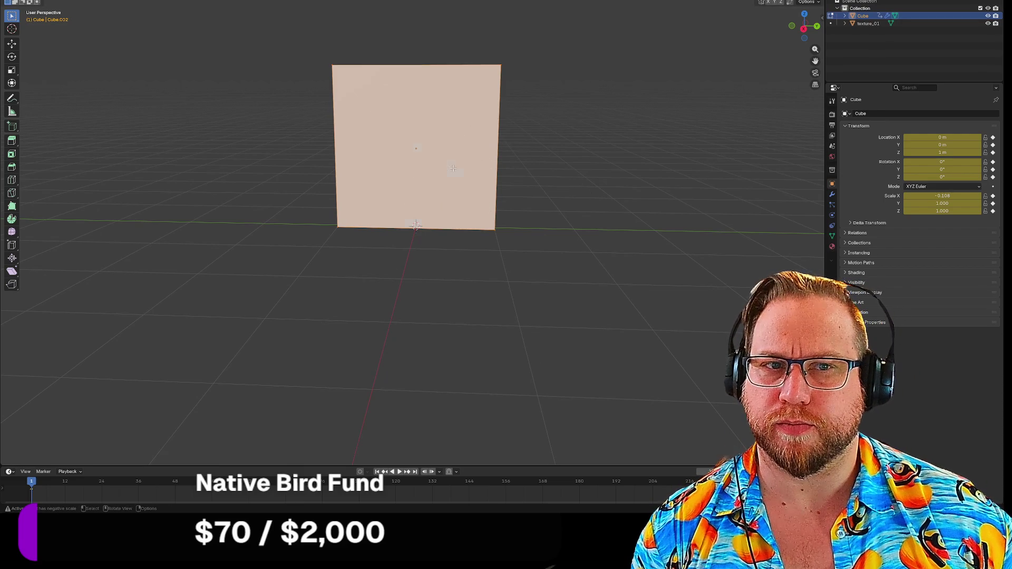
pyautogui.hotkey('alt', 'a')
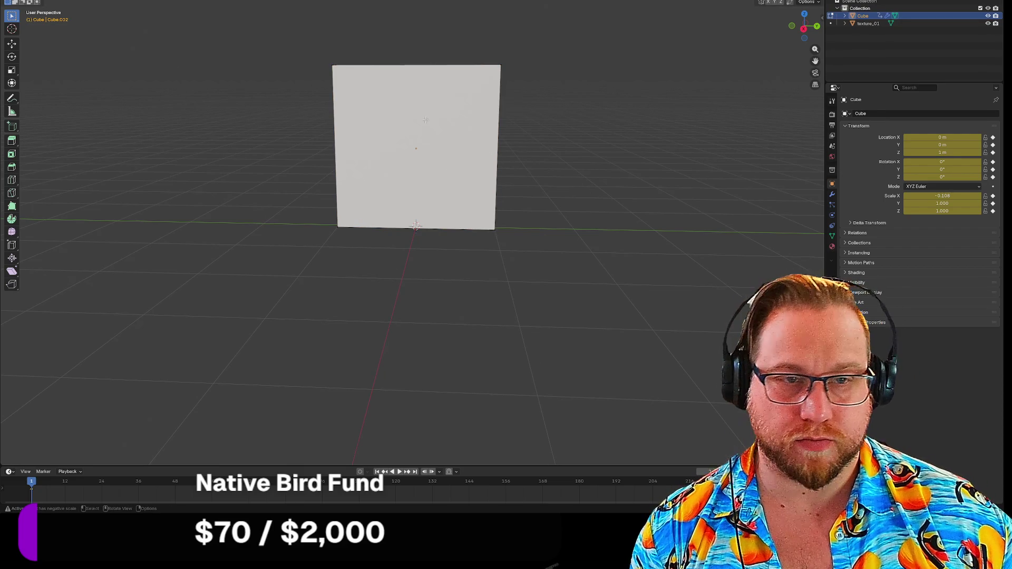
pyautogui.click(426, 120)
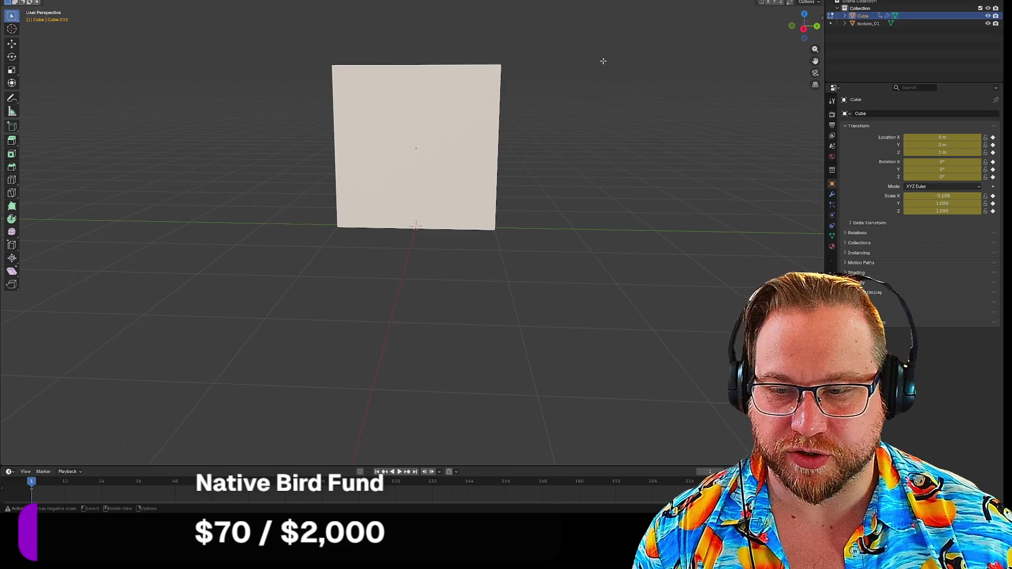
# Step: Inset the front face so a border frames an inner panel
pyautogui.press('i')
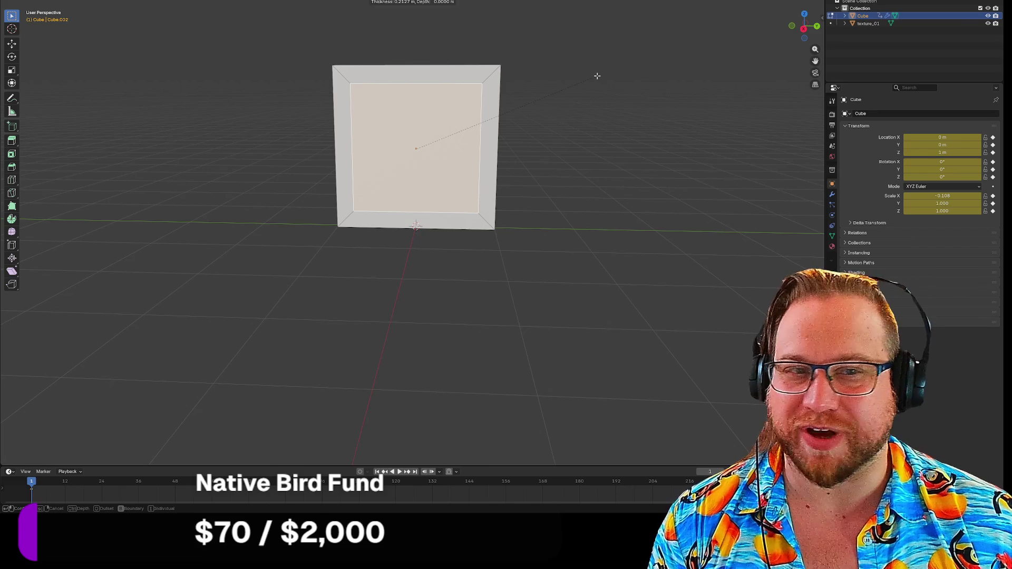
pyautogui.click(597, 76)
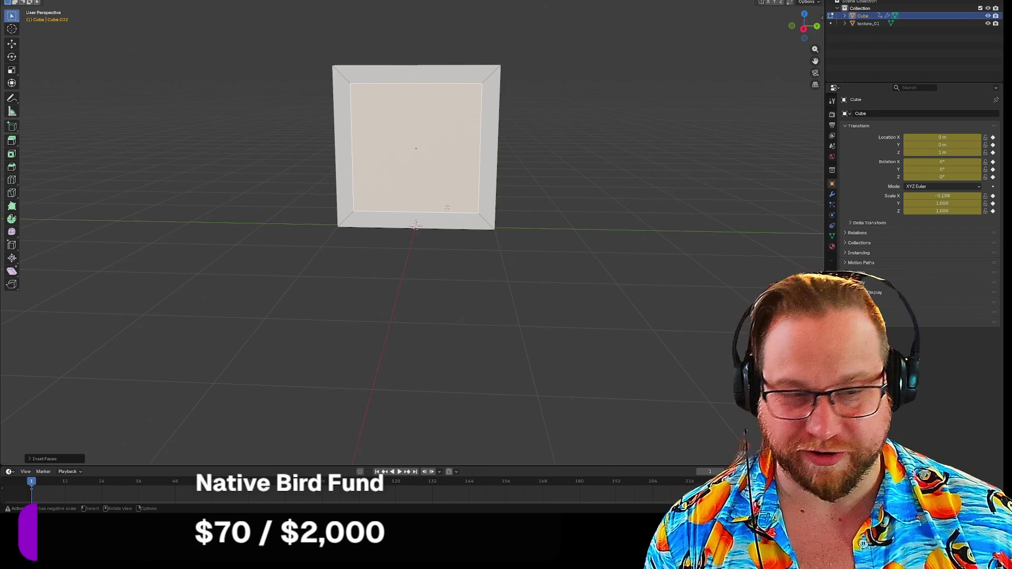
pyautogui.click(446, 211)
pyautogui.hotkey('alt', 'a')
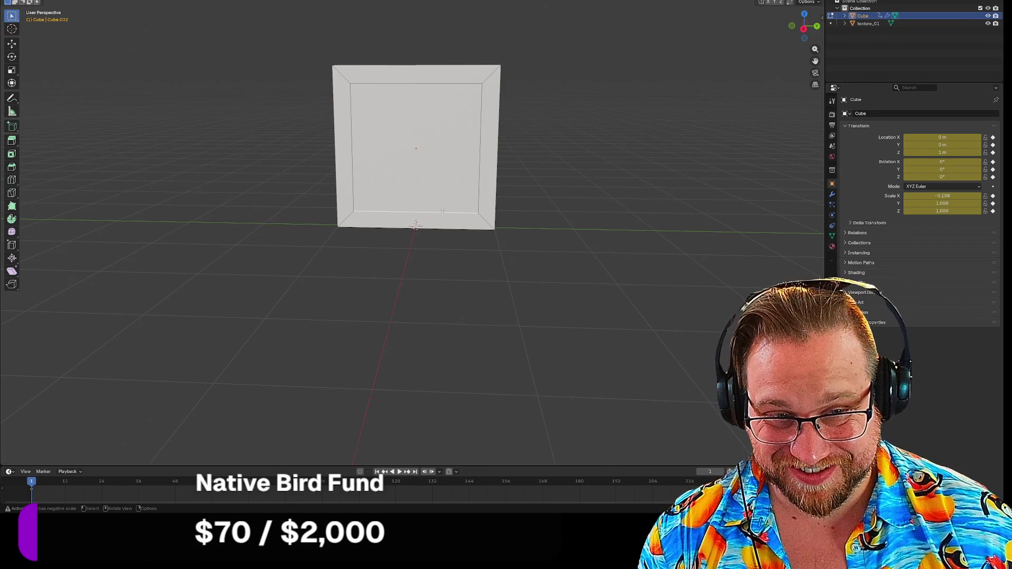
pyautogui.press('h')
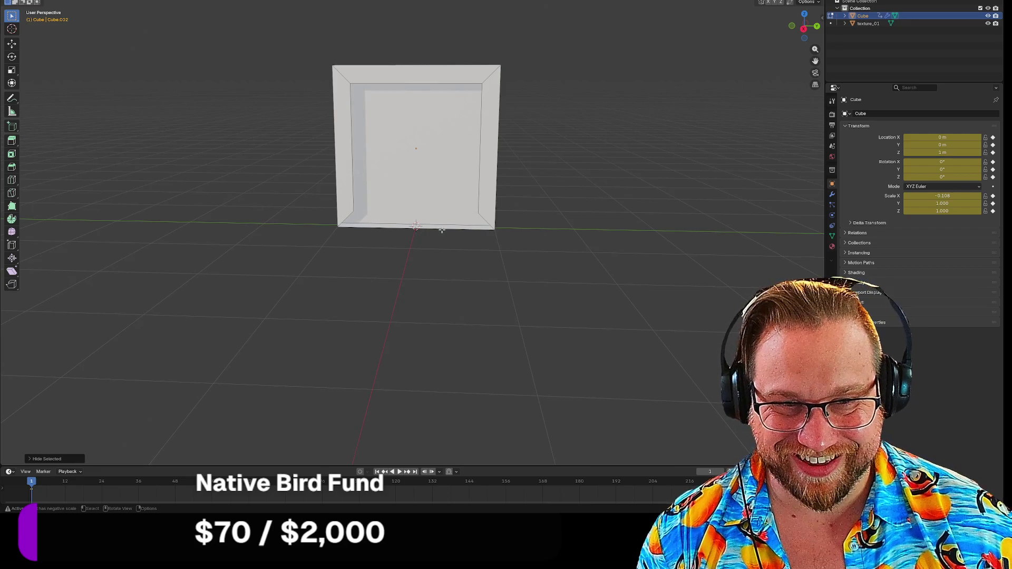
pyautogui.hotkey('ctrl', 'z')
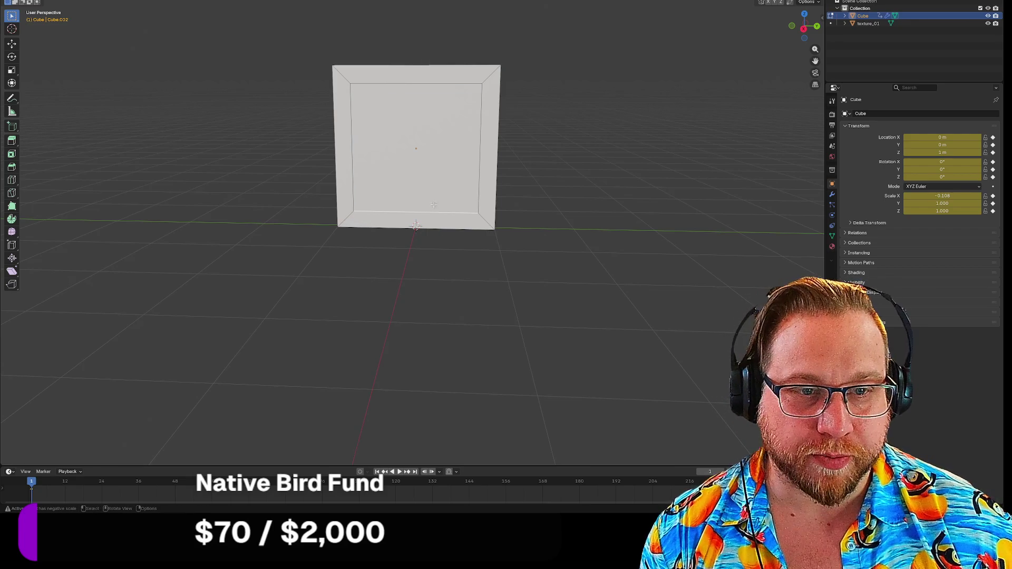
# Step: Hide the inner front face again, inspect the slab's walls, and open the Cube's Outliner data operations
pyautogui.hotkey('ctrl', 'shift', 'z')
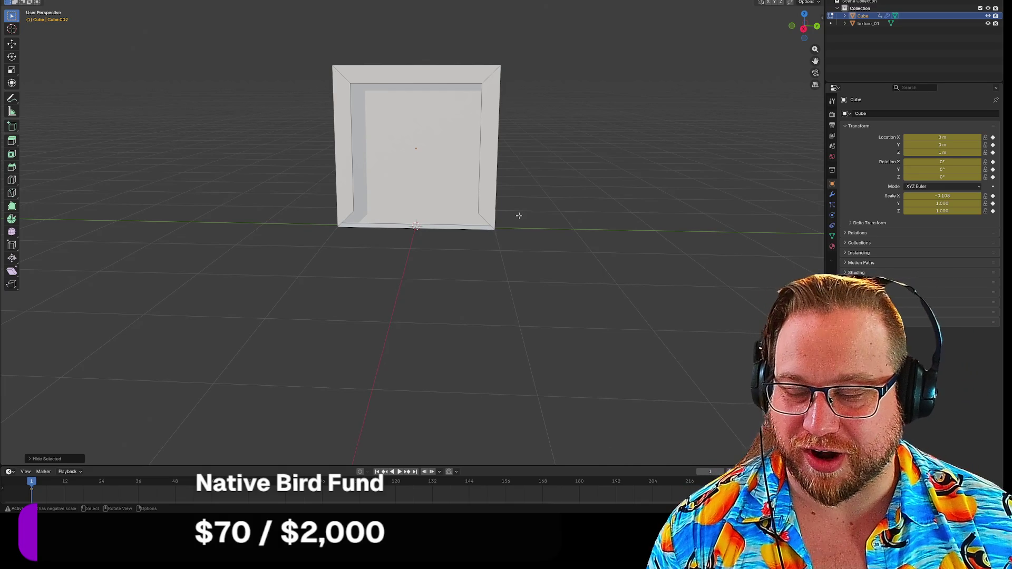
pyautogui.moveTo(571, 186)
pyautogui.mouseDown(button='middle')
pyautogui.moveTo(553, 185)
pyautogui.moveTo(560, 178)
pyautogui.mouseUp(button='middle')
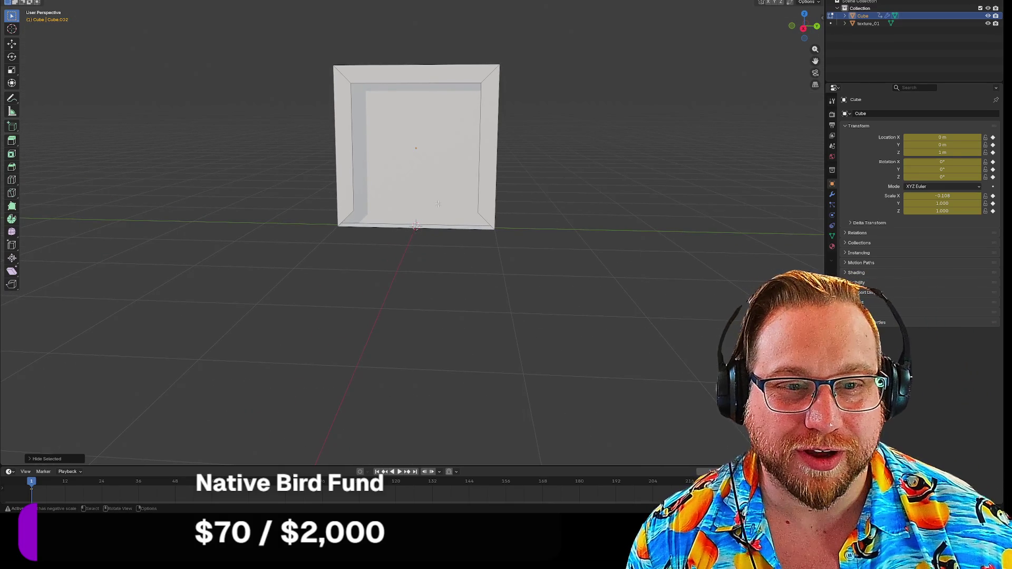
pyautogui.scroll(4, 438, 203)
pyautogui.click(290, 193)
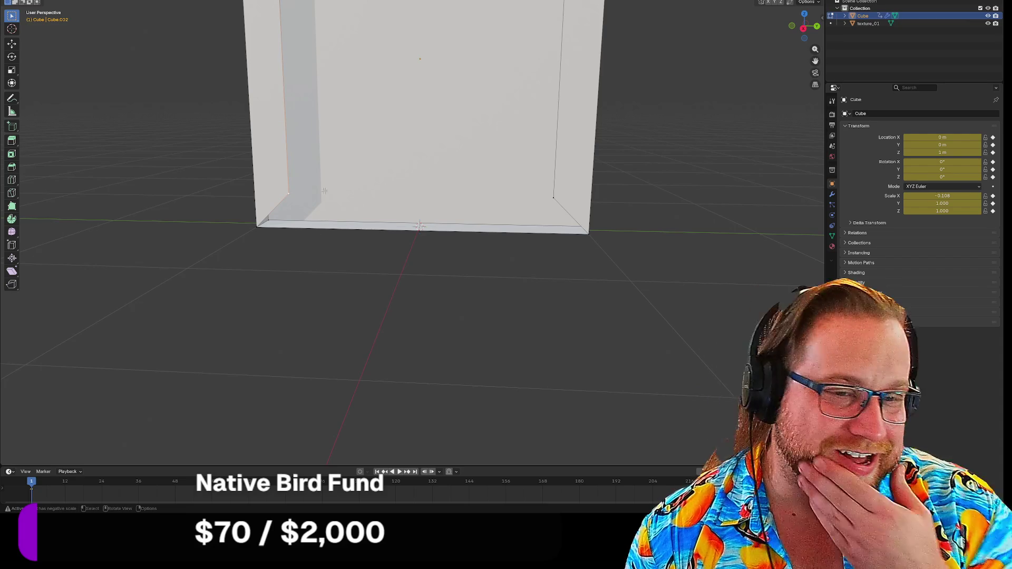
pyautogui.click(354, 173)
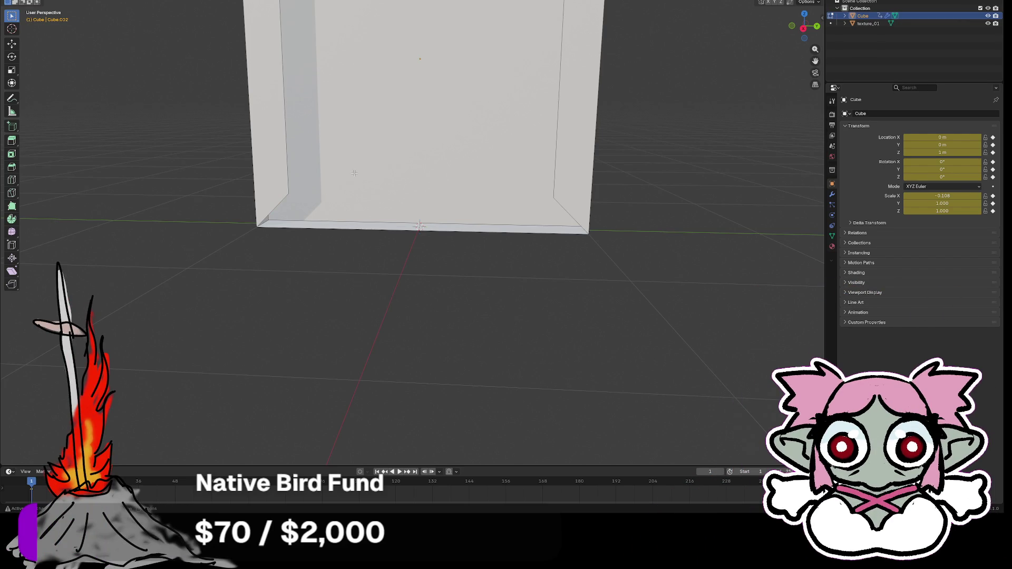
pyautogui.moveTo(300, 293)
pyautogui.mouseDown(button='middle')
pyautogui.moveTo(310, 282)
pyautogui.moveTo(369, 276)
pyautogui.mouseUp(button='middle')
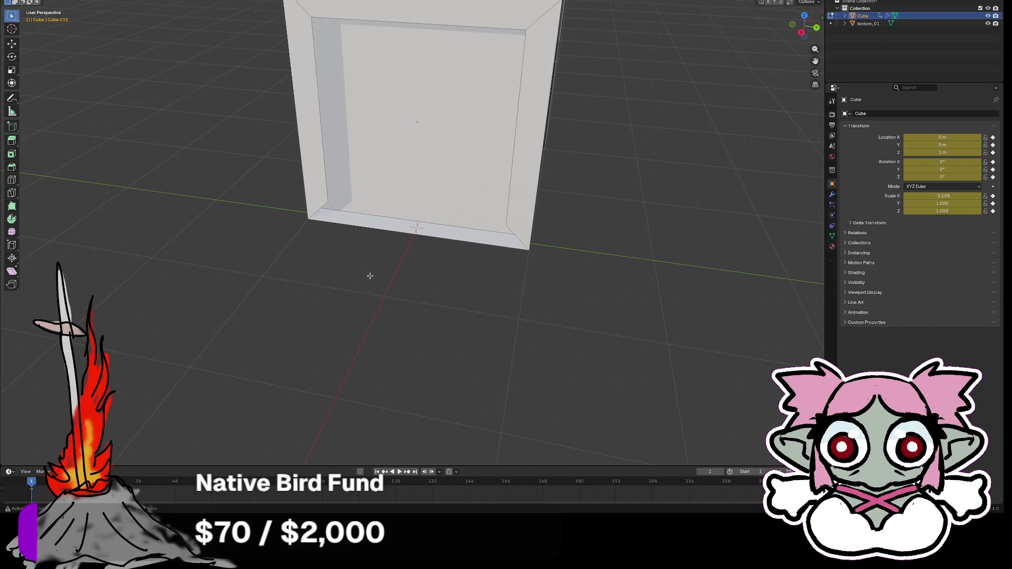
pyautogui.rightClick(843, 30)
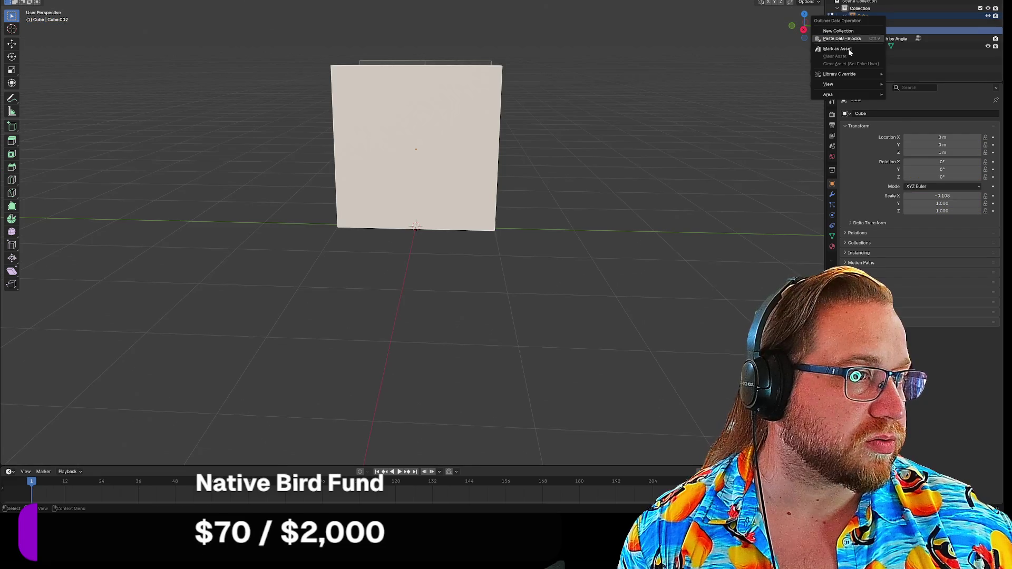
# Step: Delete the Smooth by Angle modifier from the Cube in the Outliner
pyautogui.click(907, 34)
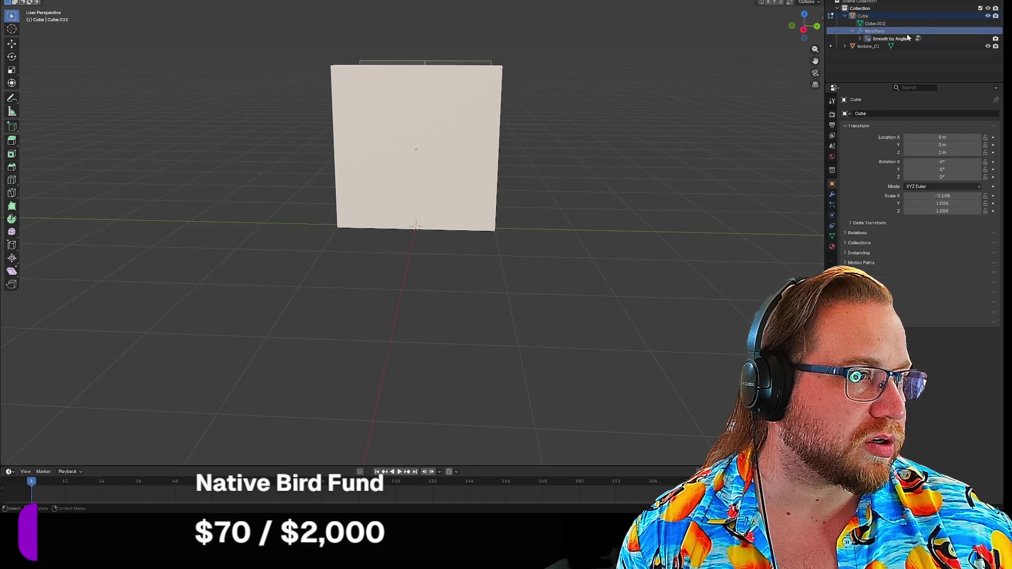
pyautogui.click(907, 38)
pyautogui.rightClick(851, 30)
pyautogui.press('Escape')
pyautogui.rightClick(902, 40)
pyautogui.click(859, 38)
# Step: Return to Object Mode, reselect the Cube and go back into Edit Mode
pyautogui.moveTo(515, 142)
pyautogui.mouseDown(button='middle')
pyautogui.moveTo(559, 130)
pyautogui.moveTo(540, 122)
pyautogui.mouseUp(button='middle')
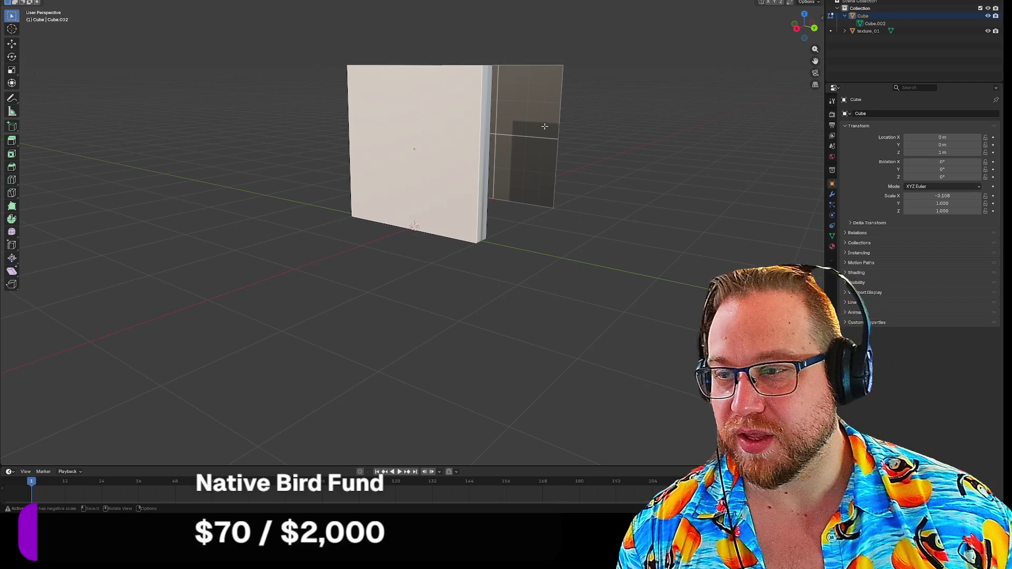
pyautogui.moveTo(625, 100)
pyautogui.mouseDown(button='middle')
pyautogui.moveTo(609, 118)
pyautogui.moveTo(555, 97)
pyautogui.moveTo(570, 147)
pyautogui.mouseUp(button='middle')
pyautogui.moveTo(455, 188)
pyautogui.mouseDown(button='middle')
pyautogui.moveTo(399, 143)
pyautogui.moveTo(394, 40)
pyautogui.moveTo(473, 158)
pyautogui.mouseUp(button='middle')
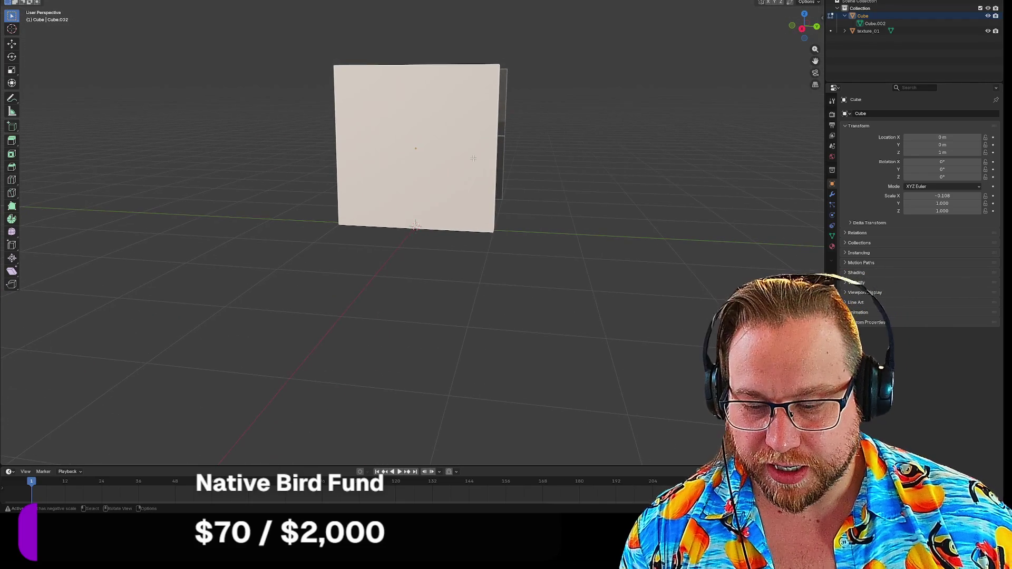
pyautogui.press('ctrl')
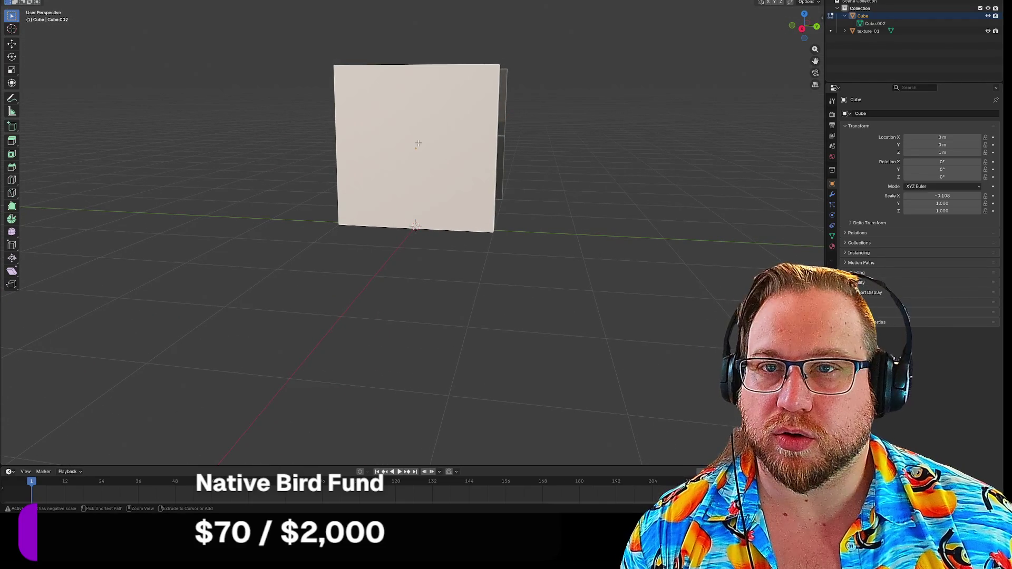
pyautogui.hotkey('ctrl', 'r')
pyautogui.click(454, 184)
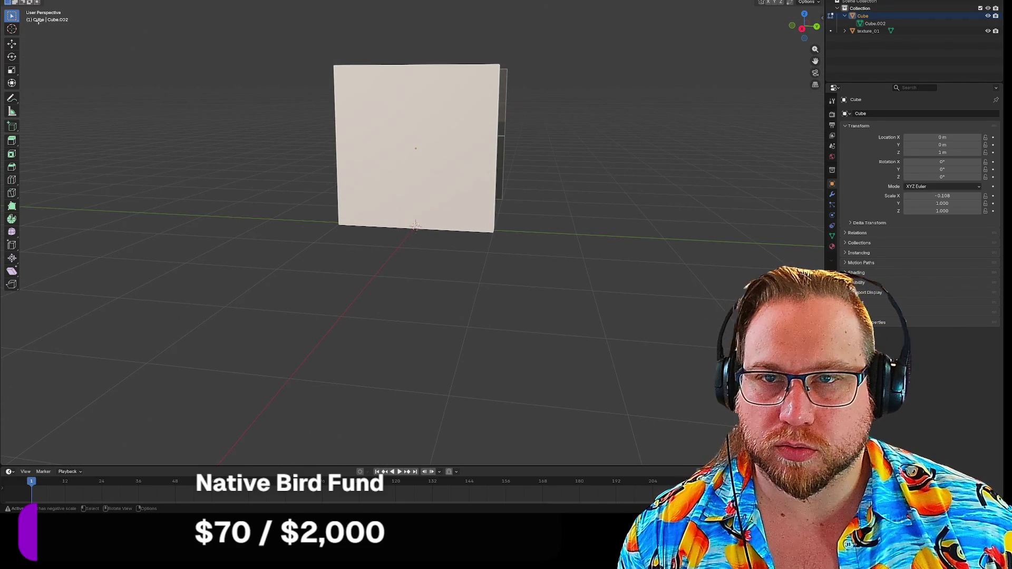
pyautogui.press('Tab')
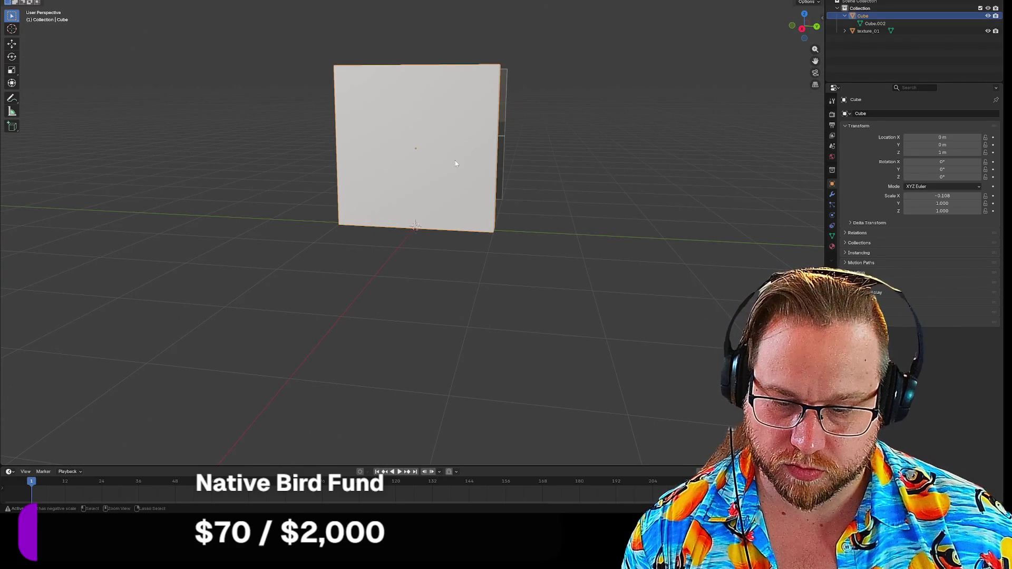
pyautogui.click(192, 133)
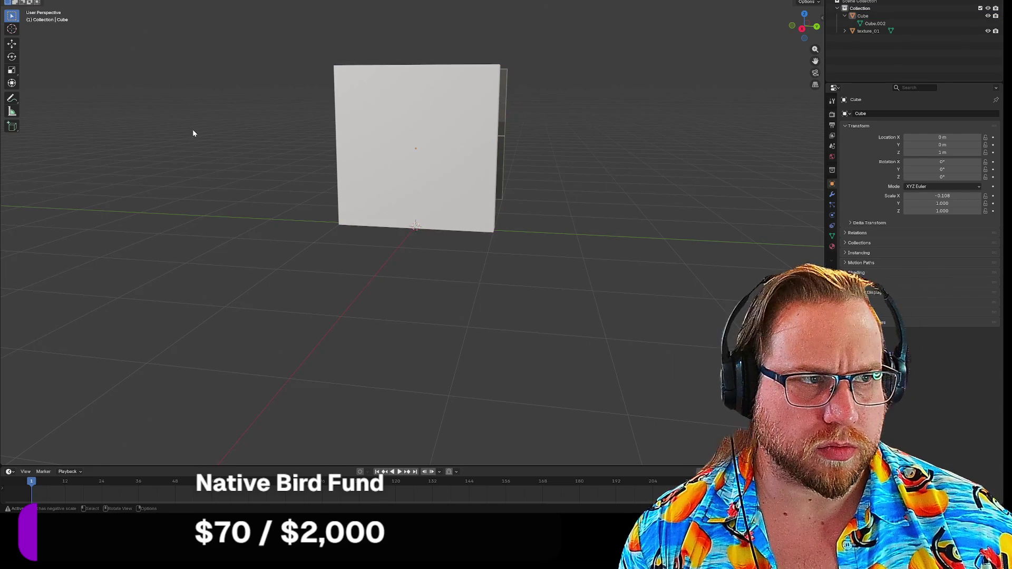
pyautogui.click(432, 166)
pyautogui.press('Tab')
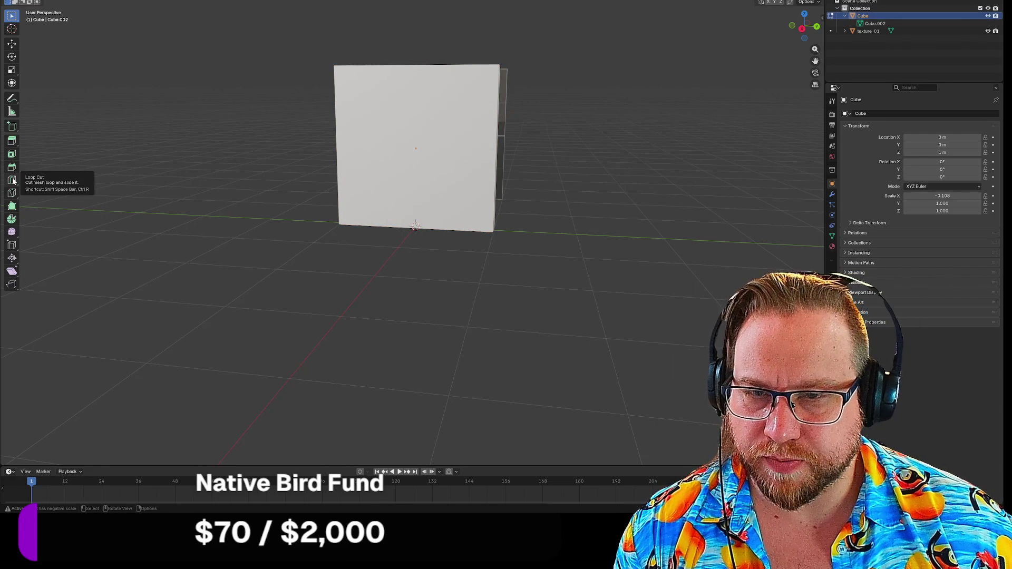
# Step: Add two vertical loop cuts and spread them toward the sides with S Y
pyautogui.hotkey('ctrl', 'r')
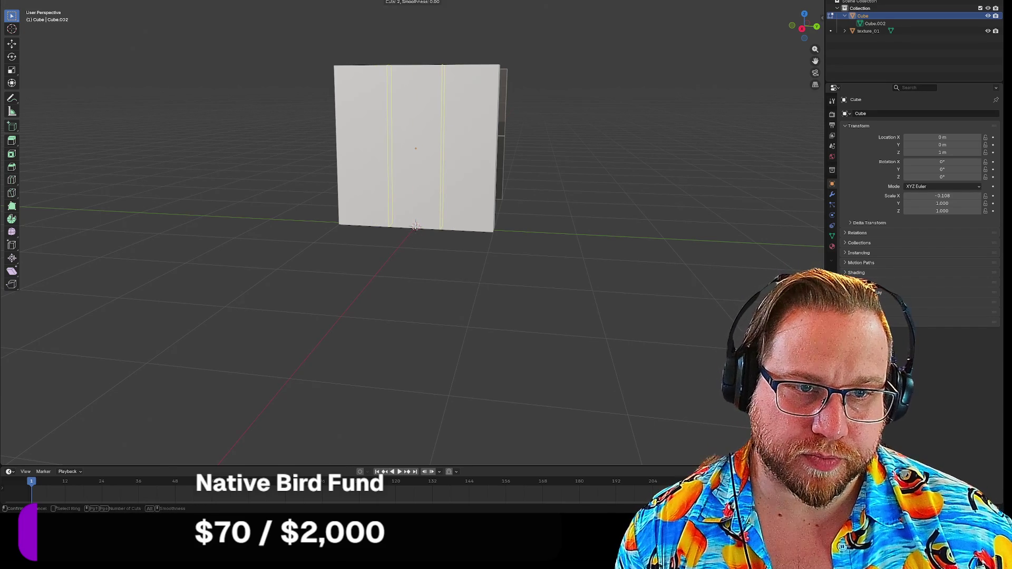
pyautogui.click(416, 225)
pyautogui.rightClick(416, 226)
pyautogui.press('s')
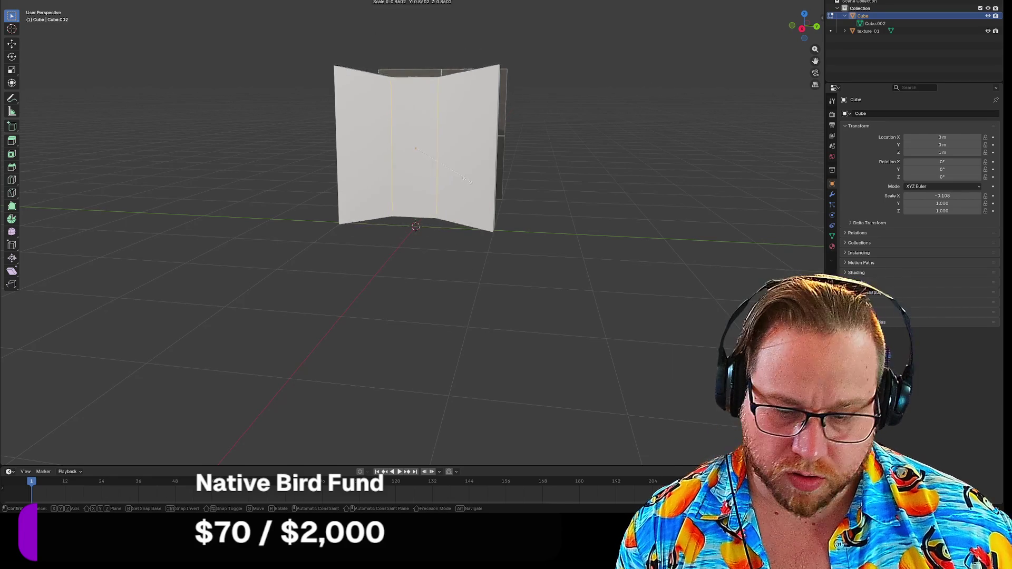
pyautogui.press('y')
pyautogui.write('2.5')
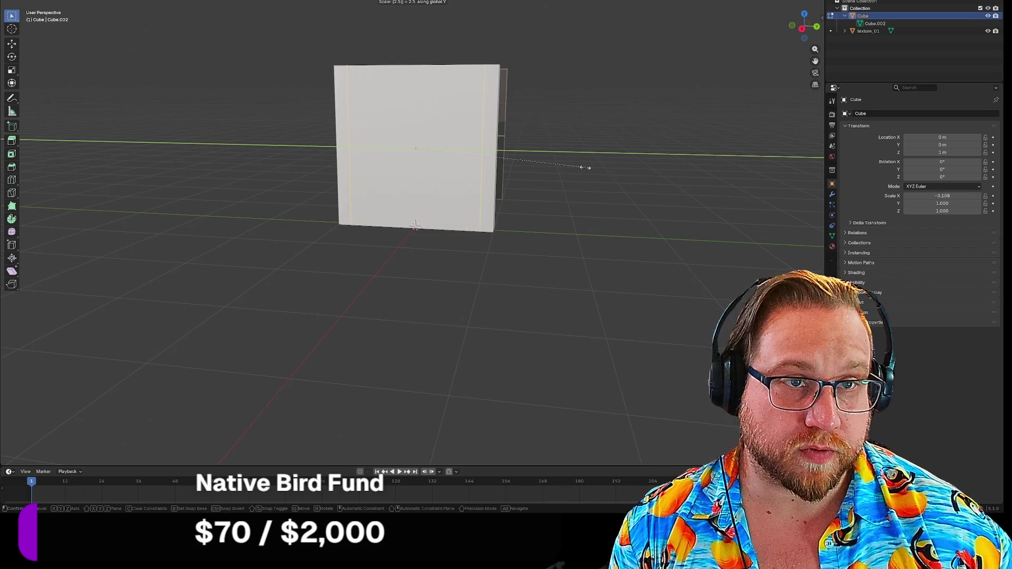
pyautogui.press('Escape')
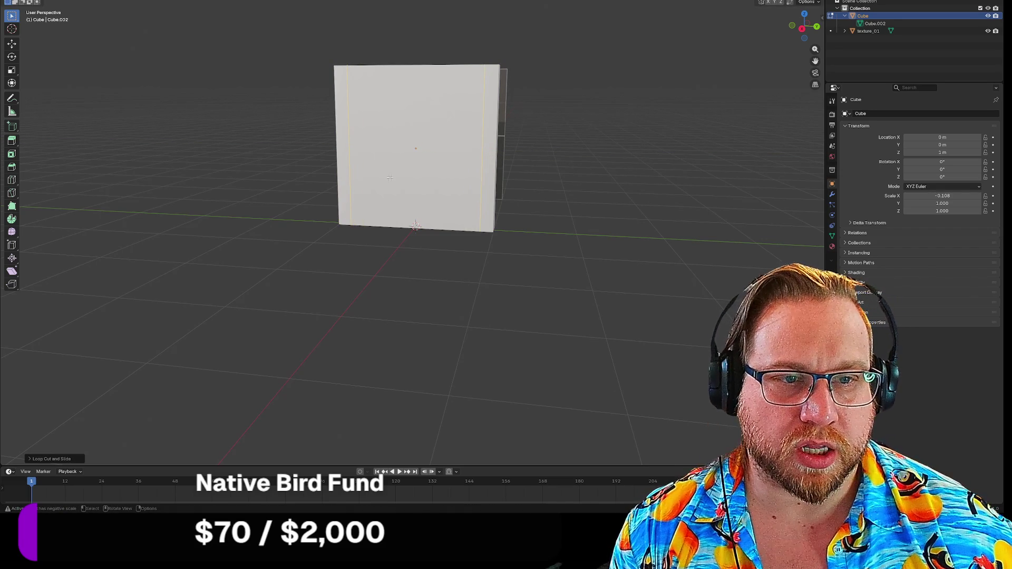
# Step: Add a horizontal loop cut and slide it to -0.85 near the top
pyautogui.hotkey('ctrl', 'r')
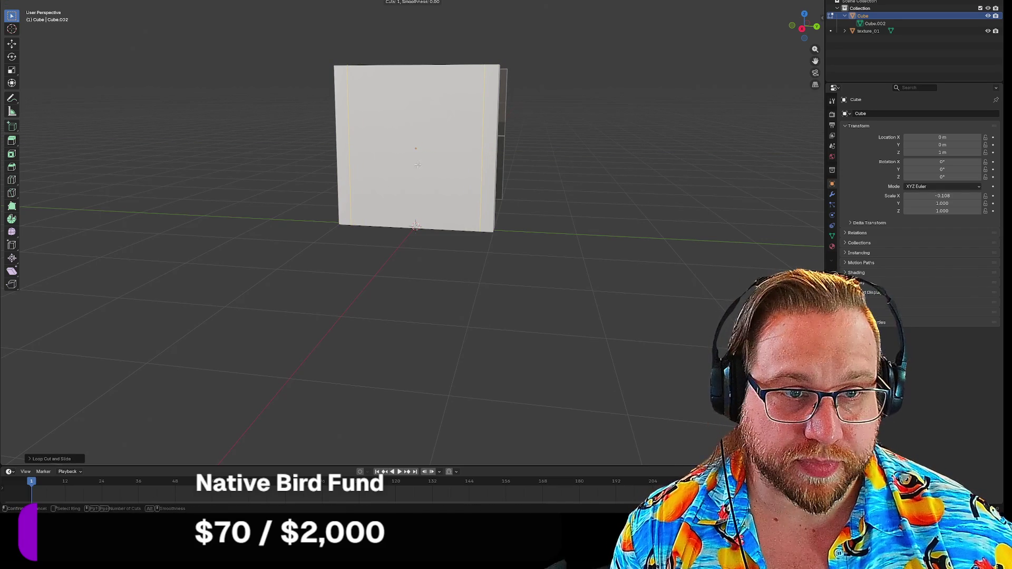
pyautogui.click(489, 150)
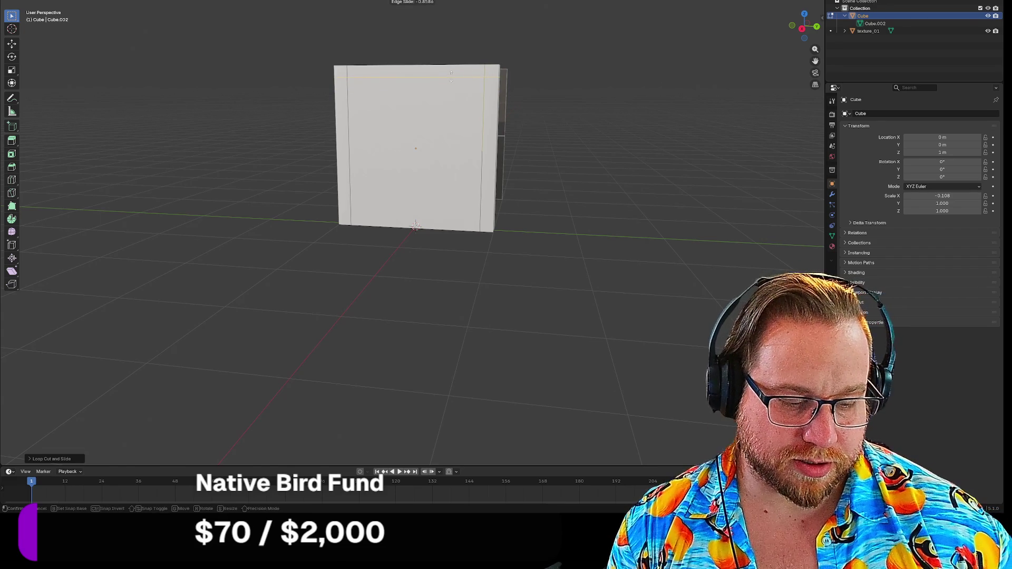
pyautogui.write('-8')
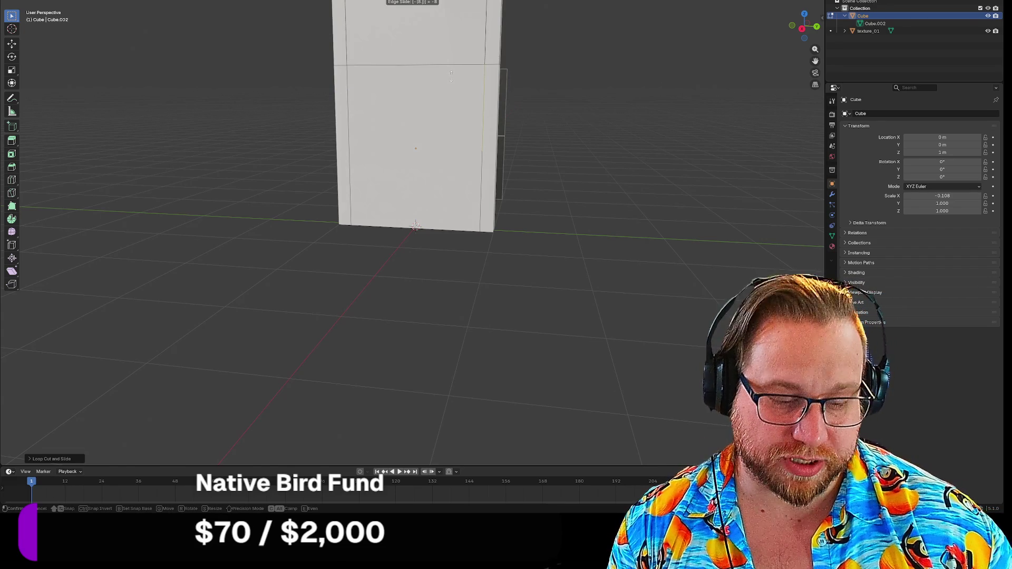
pyautogui.press('BackSpace')
pyautogui.write('0.85')
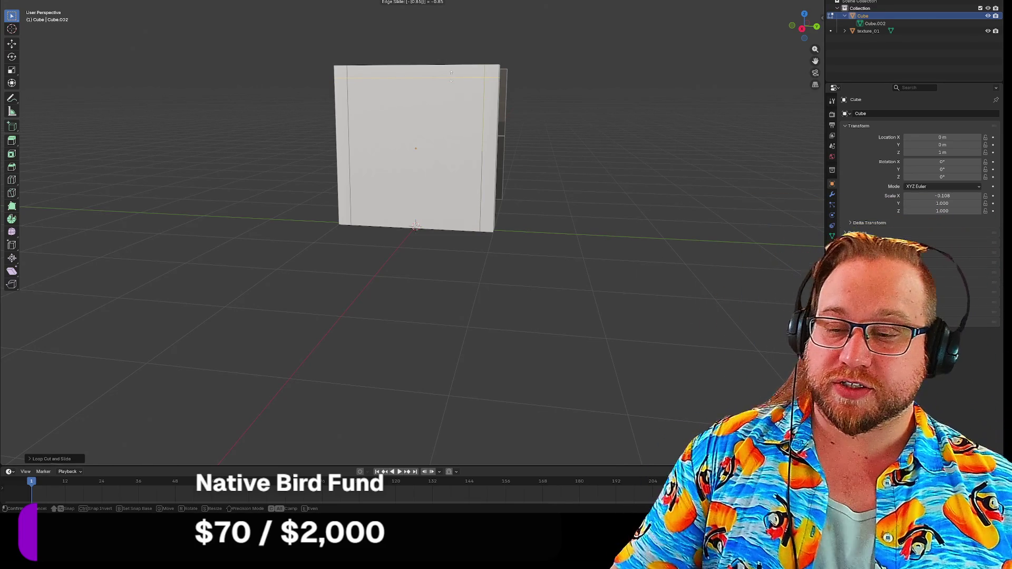
pyautogui.click(451, 72)
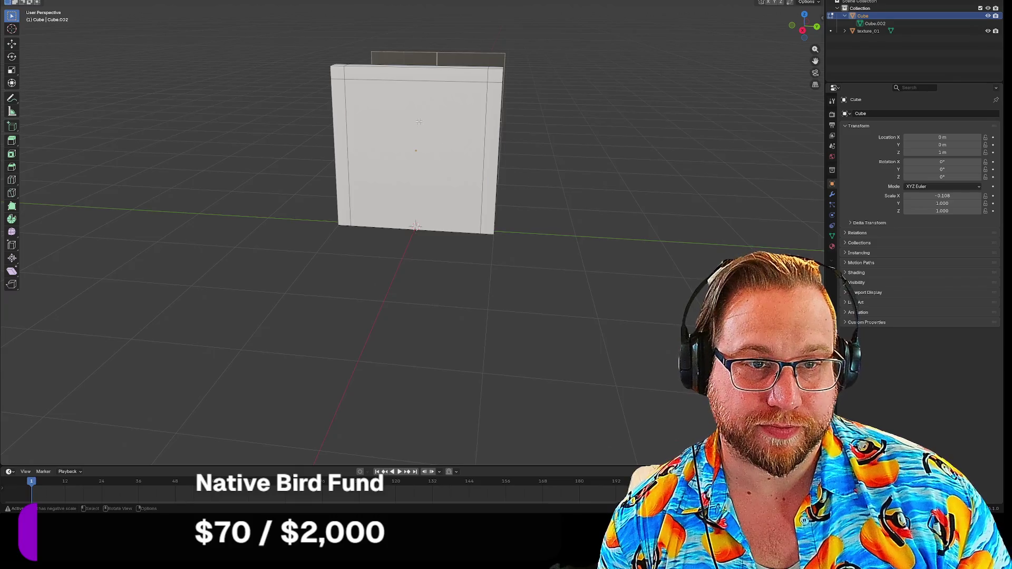
# Step: Extrude the door face inward to recess it
pyautogui.moveTo(610, 151)
pyautogui.mouseDown(button='middle')
pyautogui.moveTo(610, 162)
pyautogui.moveTo(576, 163)
pyautogui.mouseUp(button='middle')
pyautogui.press('e')
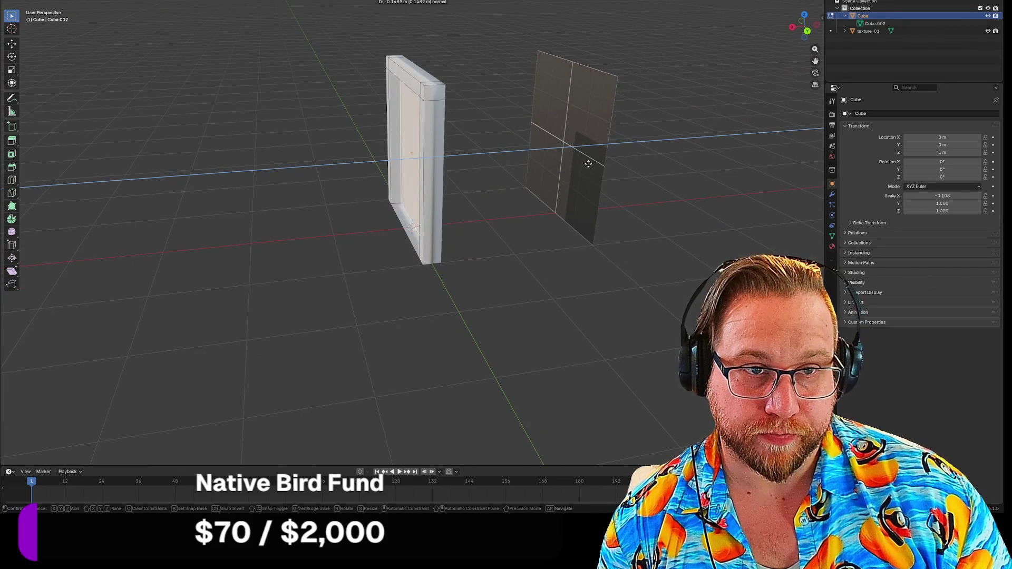
pyautogui.click(580, 161)
pyautogui.moveTo(580, 161)
pyautogui.mouseDown(button='middle')
pyautogui.moveTo(580, 232)
pyautogui.moveTo(558, 215)
pyautogui.moveTo(512, 105)
pyautogui.moveTo(605, 154)
pyautogui.moveTo(601, 221)
pyautogui.mouseUp(button='middle')
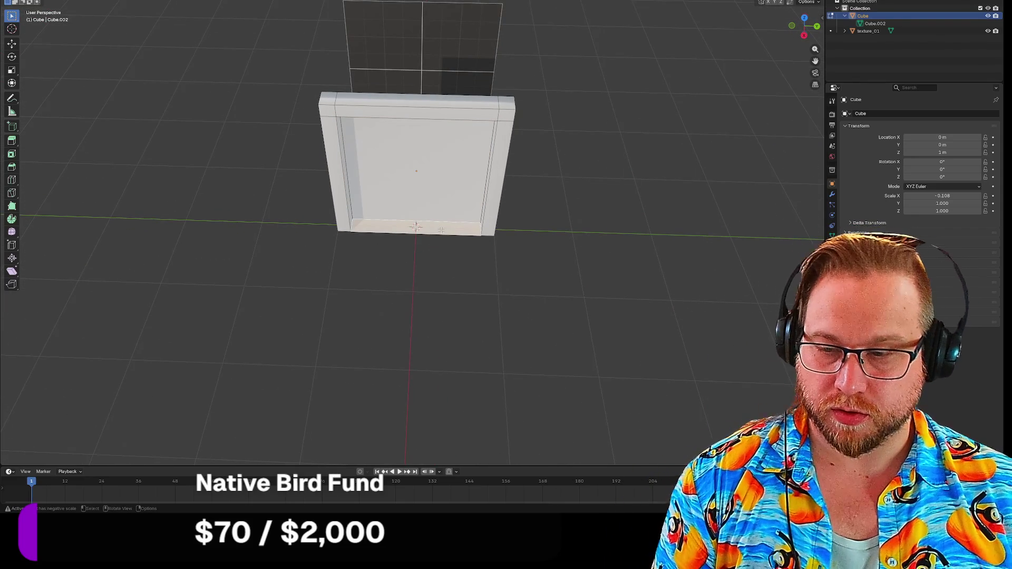
# Step: Delete the frame's bottom face and bottom bar
pyautogui.press('x')
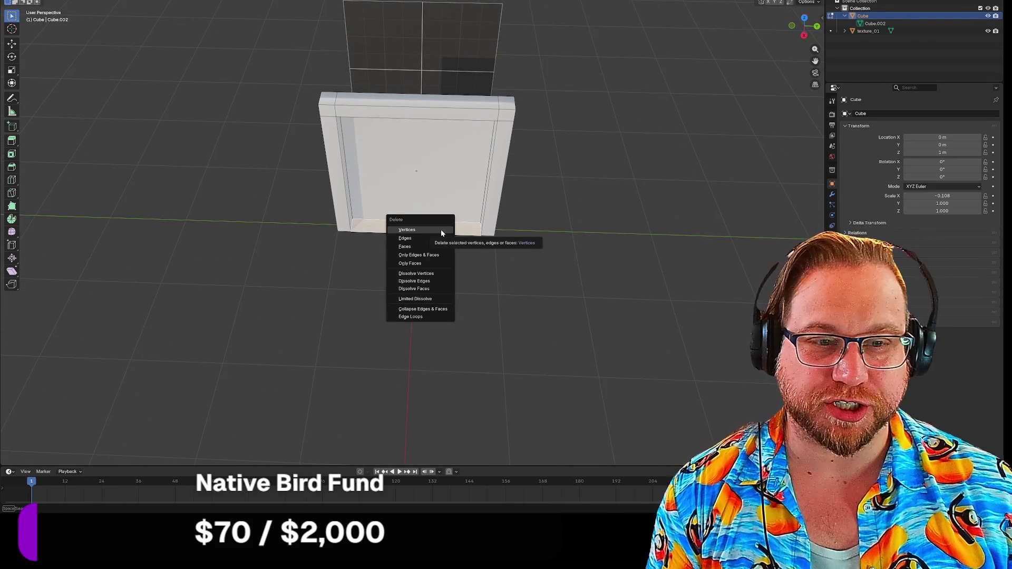
pyautogui.click(411, 246)
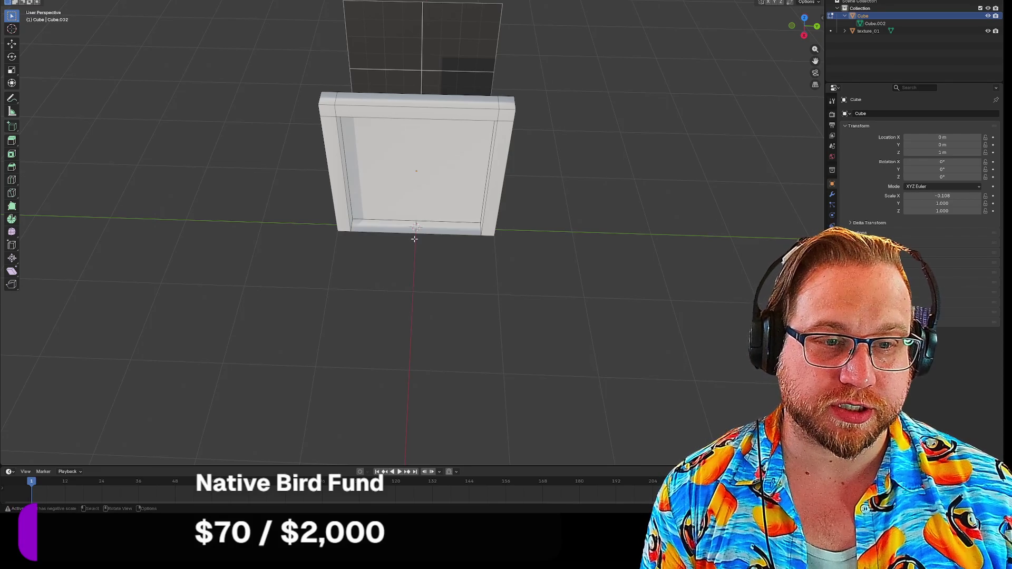
pyautogui.press('x')
pyautogui.click(402, 231)
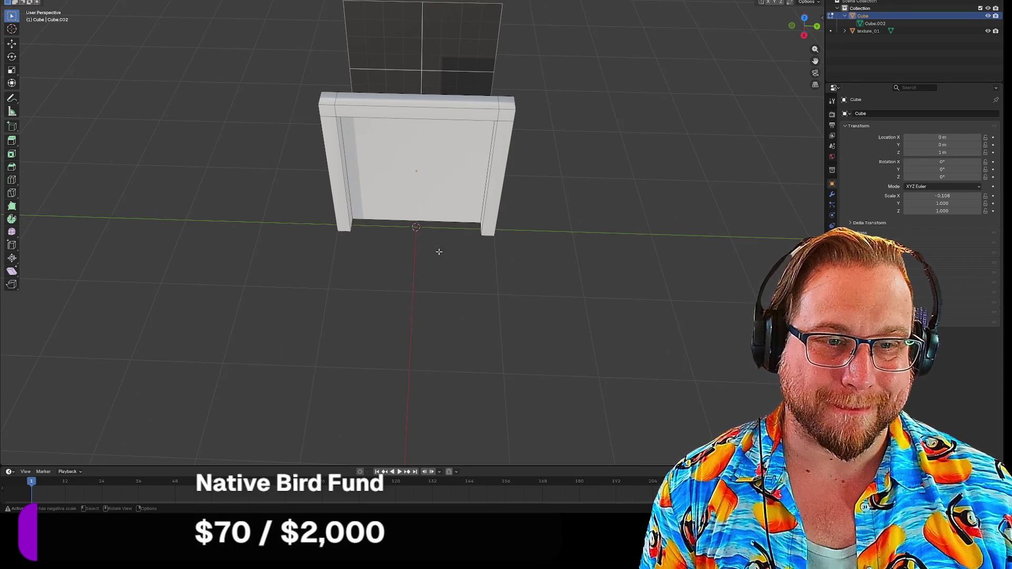
pyautogui.moveTo(431, 246); pyautogui.dragTo(395, 153, button='middle')
# Step: Delete the door's inner faces, leaving two posts and a top beam, then exit Edit Mode
pyautogui.click(392, 148)
pyautogui.press('x')
pyautogui.click(392, 143)
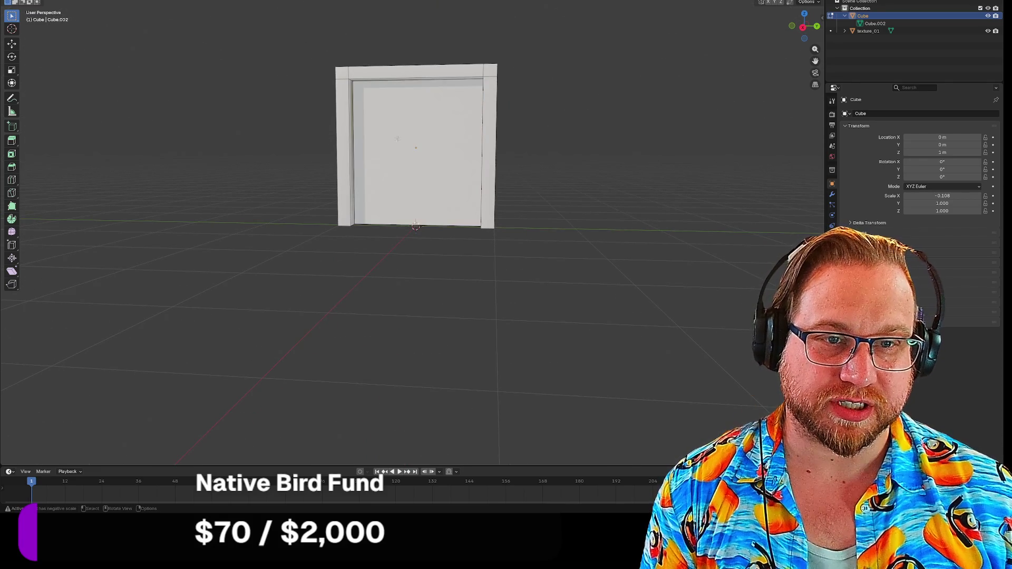
pyautogui.click(392, 142)
pyautogui.press('x')
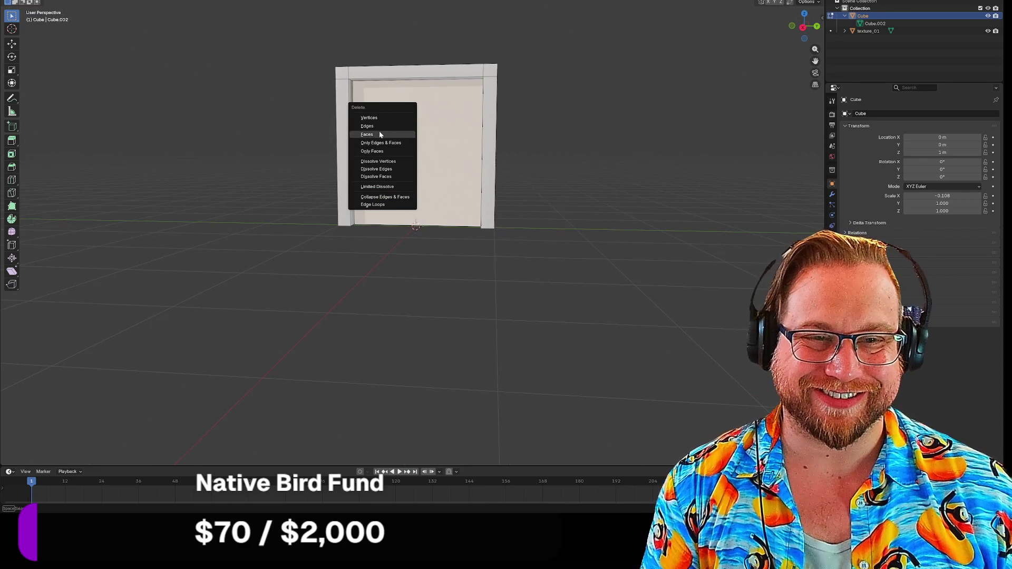
pyautogui.click(381, 135)
pyautogui.moveTo(390, 158)
pyautogui.mouseDown(button='middle')
pyautogui.moveTo(427, 214)
pyautogui.moveTo(452, 203)
pyautogui.moveTo(496, 217)
pyautogui.moveTo(470, 220)
pyautogui.moveTo(435, 117)
pyautogui.moveTo(473, 213)
pyautogui.moveTo(484, 192)
pyautogui.mouseUp(button='middle')
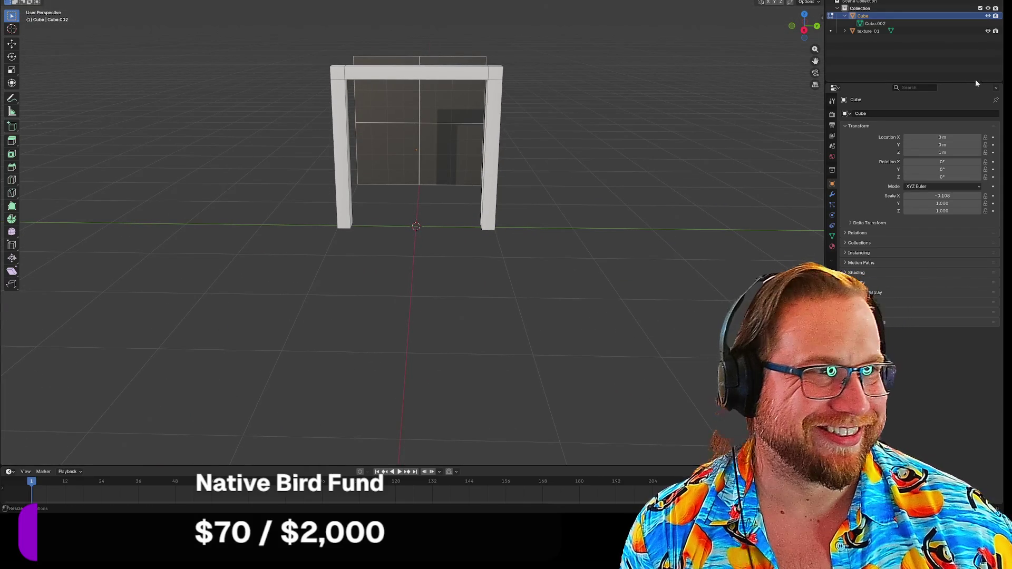
pyautogui.press('Tab')
# Step: Delete the texture reference plane
pyautogui.click(430, 126)
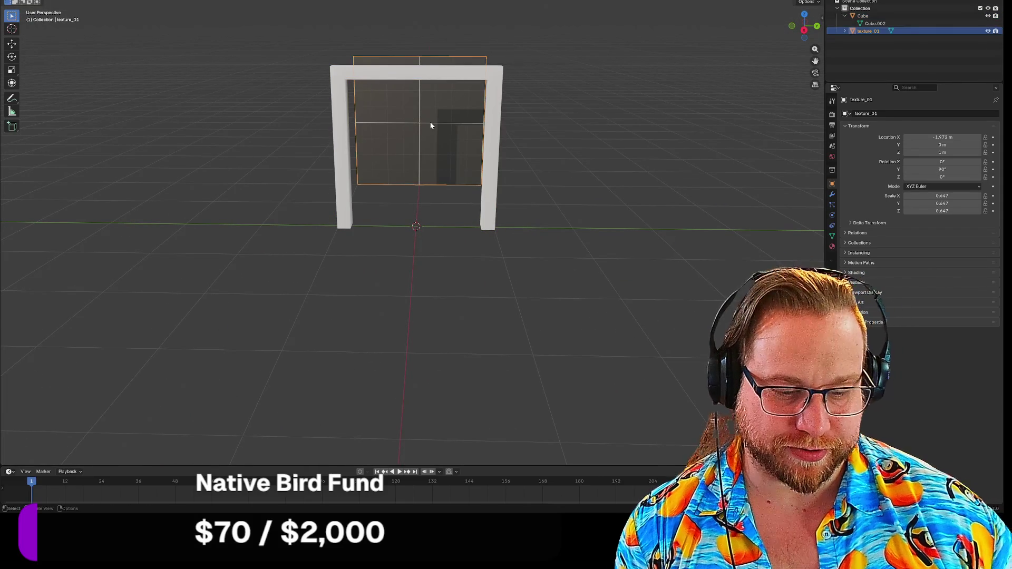
pyautogui.press('Delete')
pyautogui.moveTo(430, 123)
pyautogui.mouseDown(button='middle')
pyautogui.moveTo(389, 136)
pyautogui.moveTo(407, 128)
pyautogui.moveTo(314, 130)
pyautogui.mouseUp(button='middle')
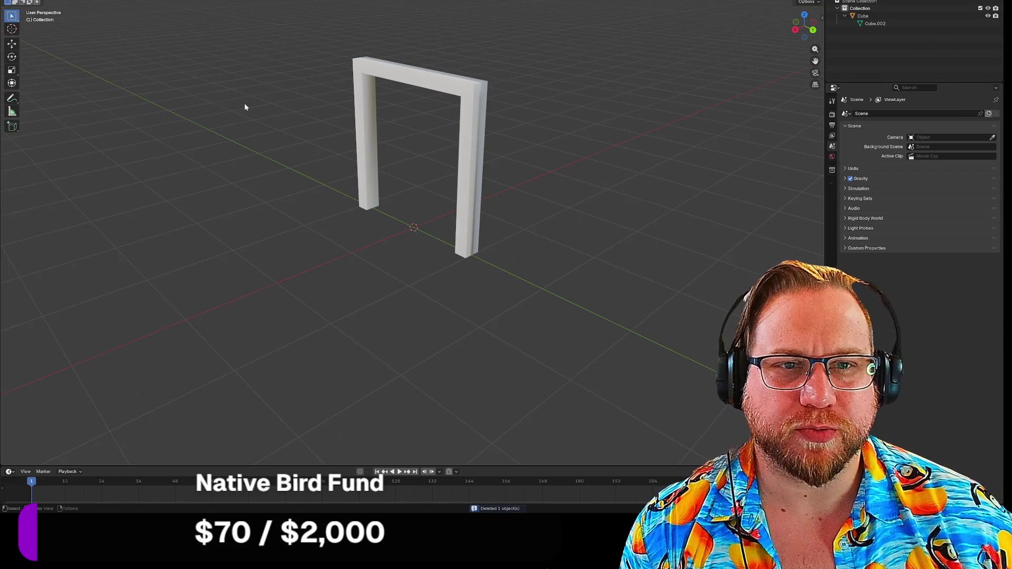
pyautogui.moveTo(233, 90)
pyautogui.mouseDown(button='middle')
pyautogui.moveTo(303, 86)
pyautogui.moveTo(273, 75)
pyautogui.moveTo(269, 108)
pyautogui.mouseUp(button='middle')
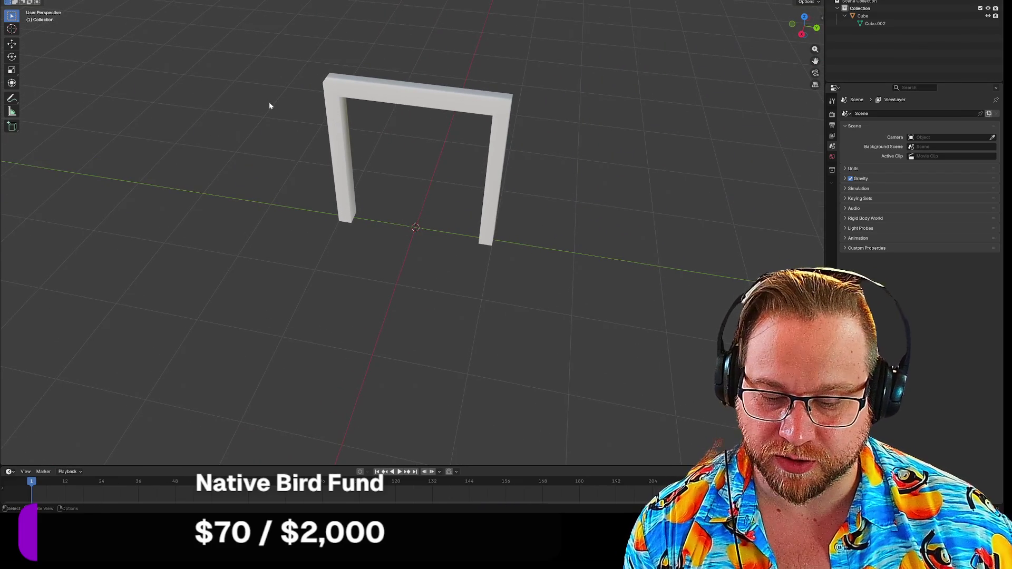
# Step: Add a new cube, Cube.001, at the origin overlapping the frame's lower posts, and select it
pyautogui.hotkey('shift', 'a')
pyautogui.moveTo(239, 102)
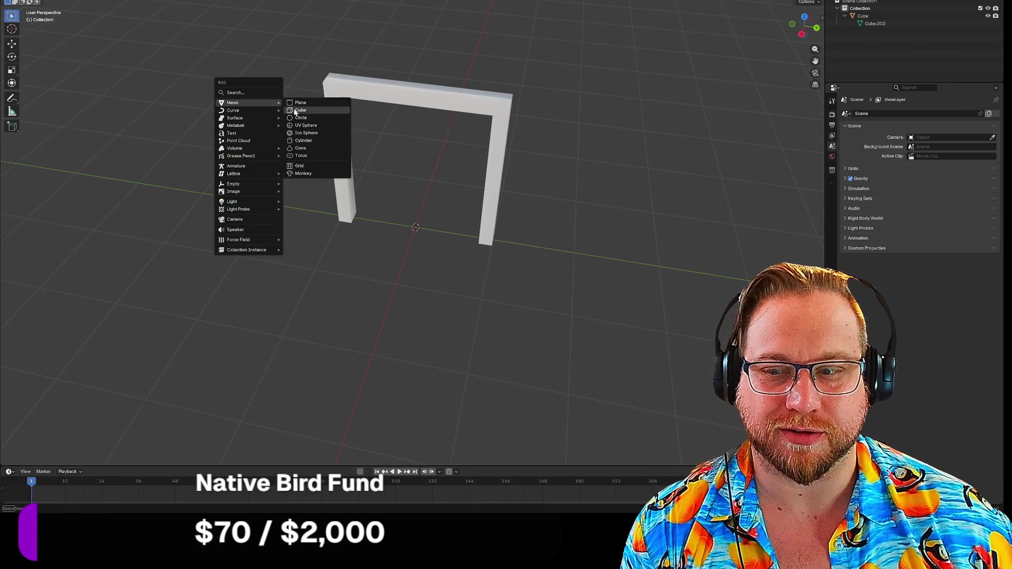
pyautogui.click(295, 111)
pyautogui.moveTo(272, 149)
pyautogui.mouseDown(button='middle')
pyautogui.moveTo(239, 140)
pyautogui.moveTo(227, 120)
pyautogui.moveTo(280, 158)
pyautogui.moveTo(317, 123)
pyautogui.moveTo(334, 130)
pyautogui.mouseUp(button='middle')
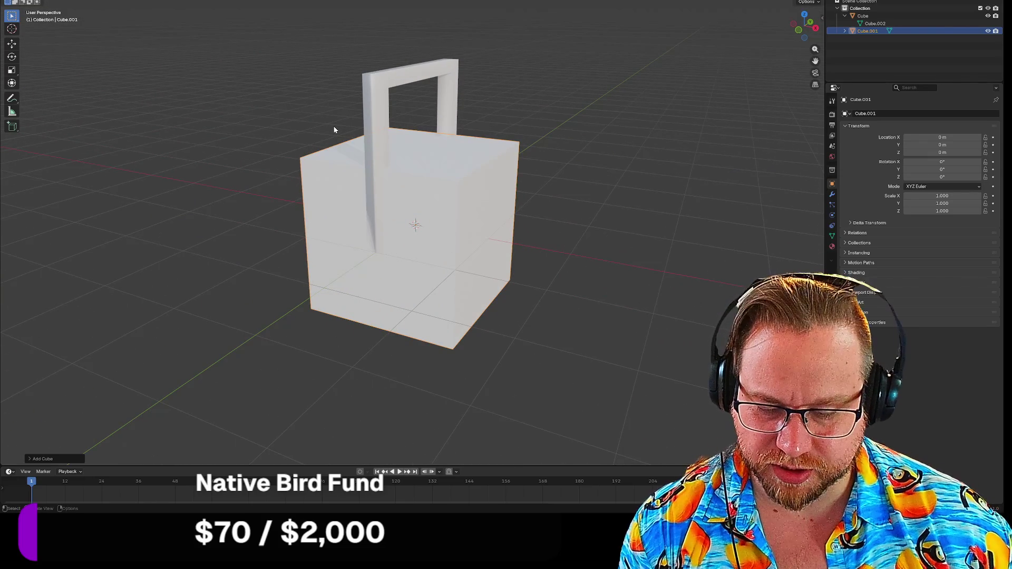
pyautogui.press('h')
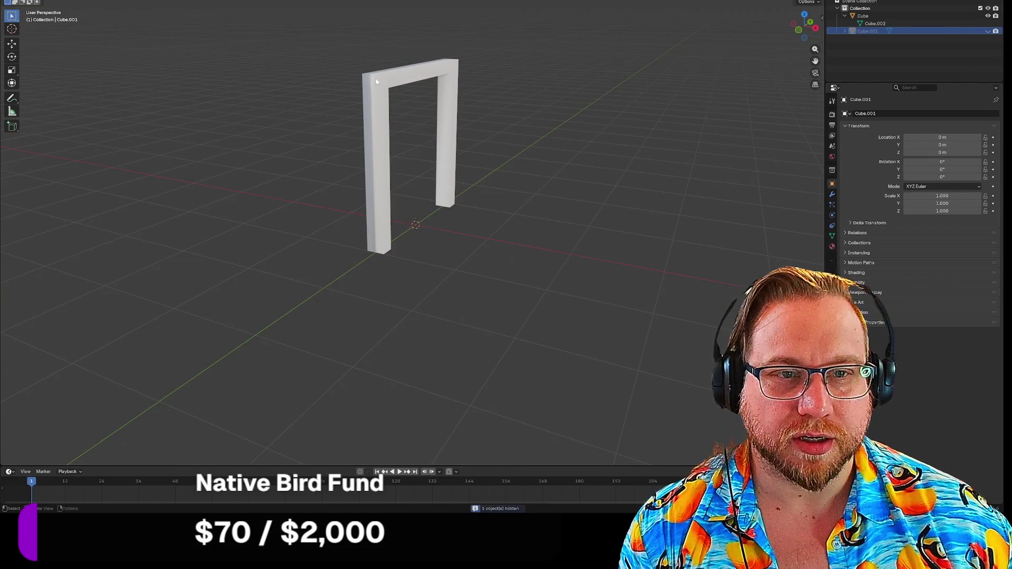
pyautogui.moveTo(305, 122); pyautogui.dragTo(286, 125, button='middle')
pyautogui.hotkey('alt', 'h')
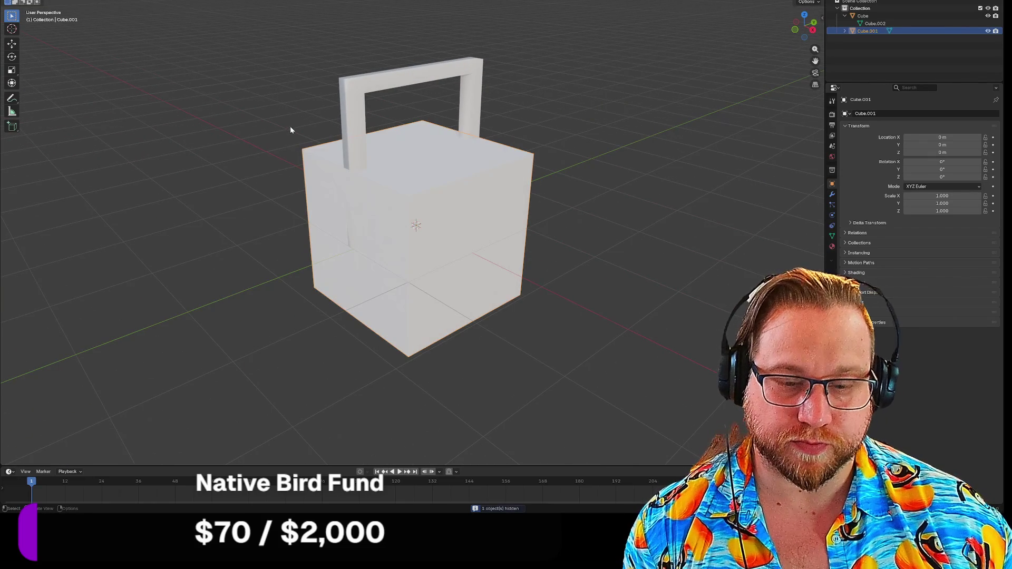
pyautogui.click(451, 172)
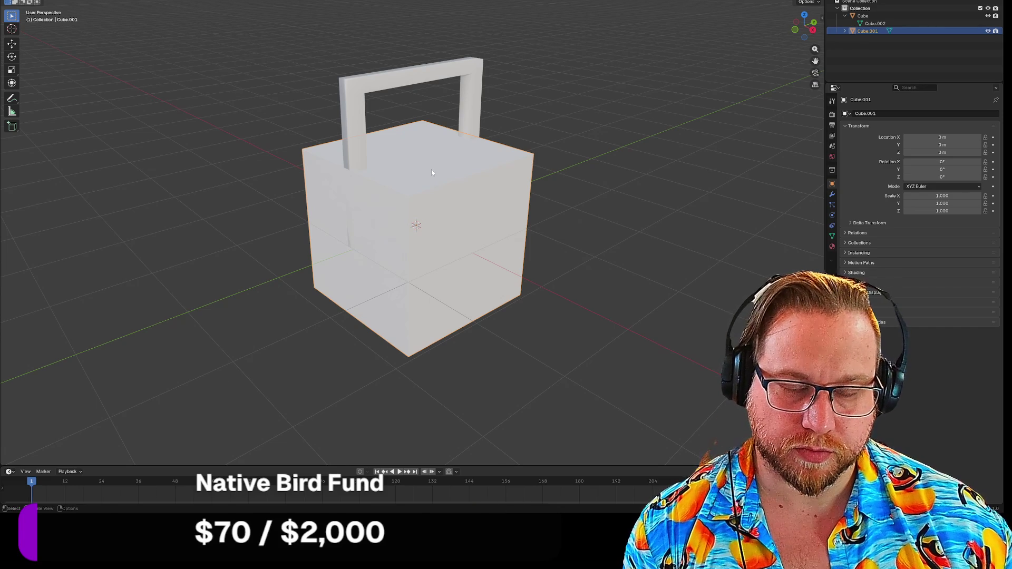
# Step: Reposition the new cube and scale it down to 0.899
pyautogui.press('g')
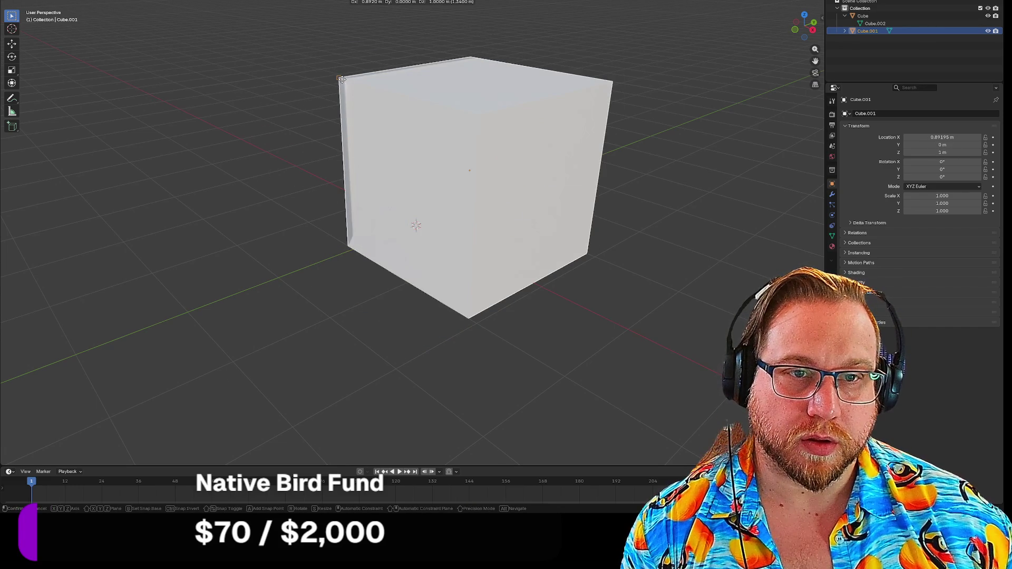
pyautogui.click(424, 105)
pyautogui.moveTo(278, 124)
pyautogui.mouseDown(button='middle')
pyautogui.moveTo(234, 179)
pyautogui.moveTo(219, 168)
pyautogui.moveTo(247, 158)
pyautogui.mouseUp(button='middle')
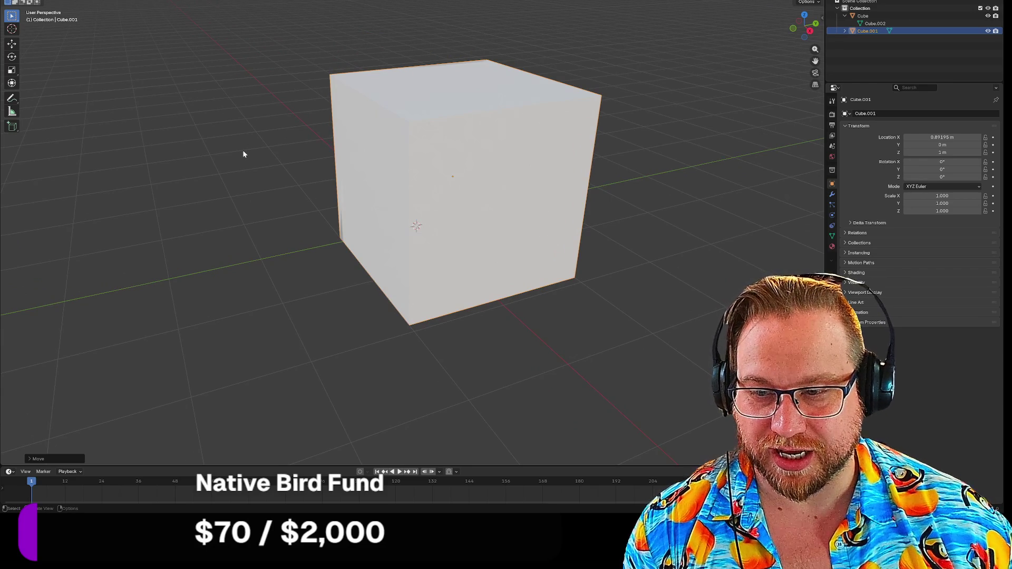
pyautogui.moveTo(251, 154); pyautogui.dragTo(269, 166, button='middle')
pyautogui.press('s')
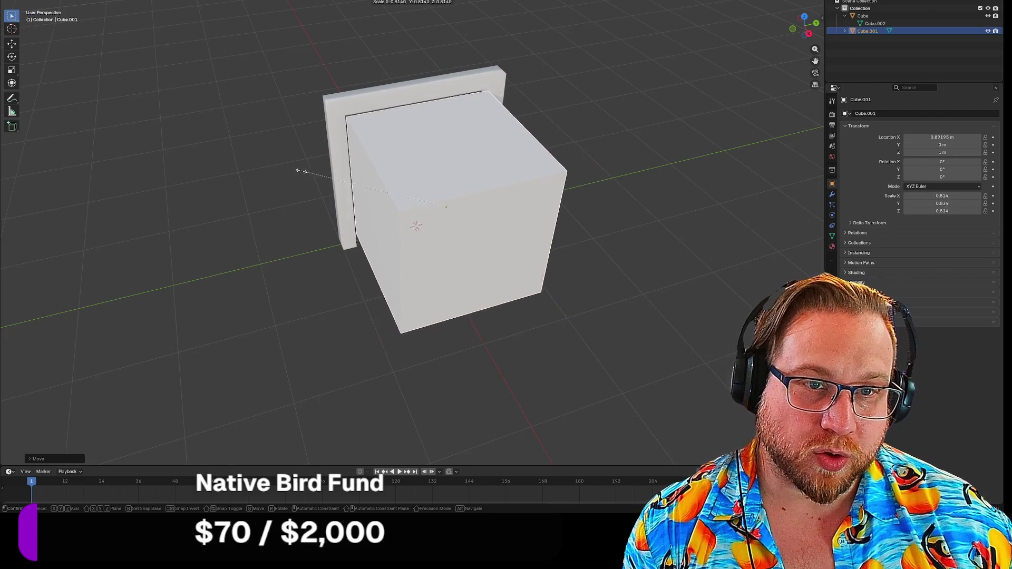
pyautogui.click(288, 173)
pyautogui.moveTo(287, 172)
pyautogui.mouseDown(button='middle')
pyautogui.moveTo(358, 188)
pyautogui.moveTo(421, 160)
pyautogui.moveTo(471, 198)
pyautogui.moveTo(474, 230)
pyautogui.moveTo(490, 244)
pyautogui.moveTo(545, 246)
pyautogui.moveTo(548, 199)
pyautogui.moveTo(564, 174)
pyautogui.moveTo(549, 175)
pyautogui.mouseUp(button='middle')
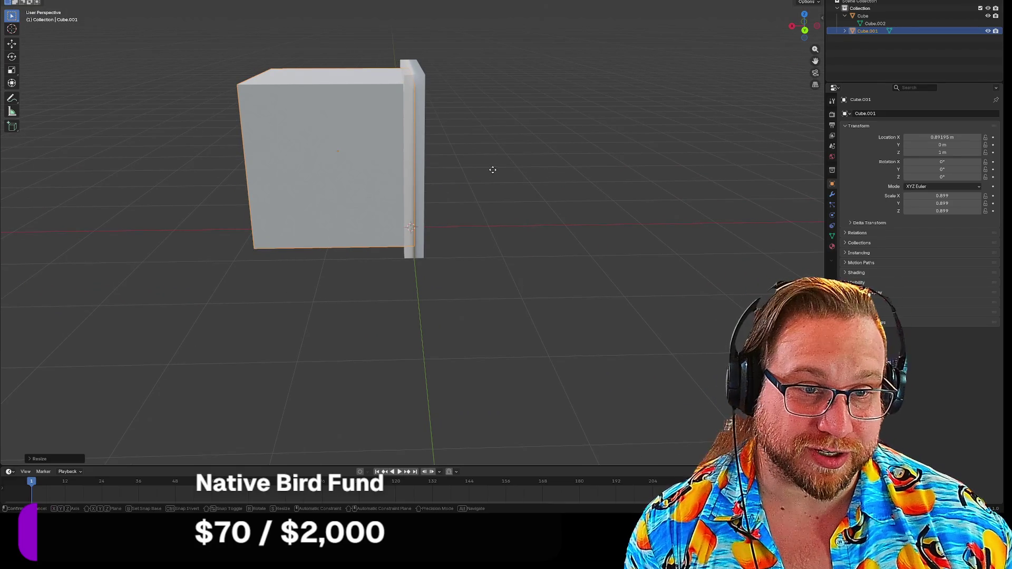
# Step: Slide the cube along X so it sits centred in the frame at X −0.029 m
pyautogui.press('g')
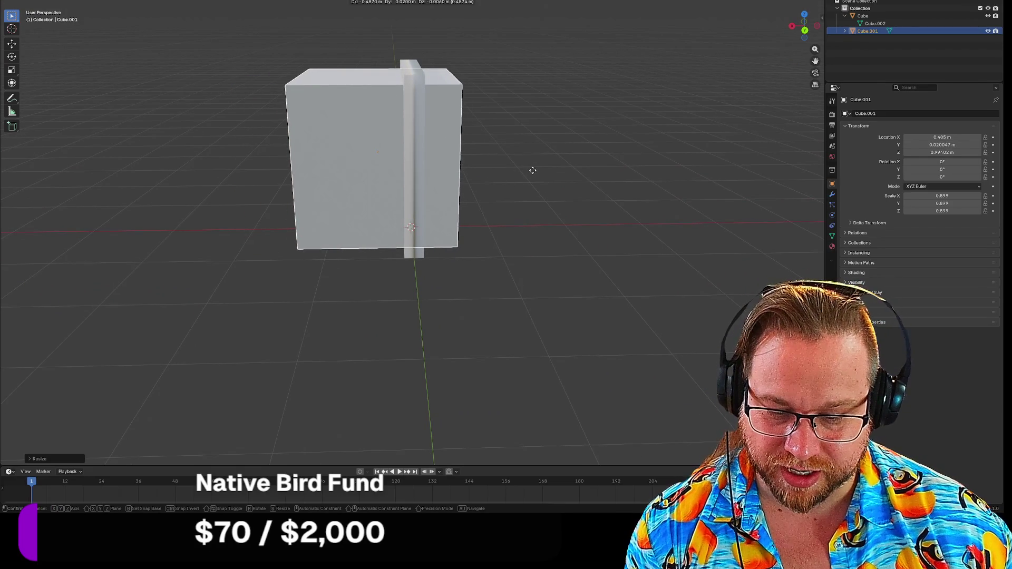
pyautogui.press('y')
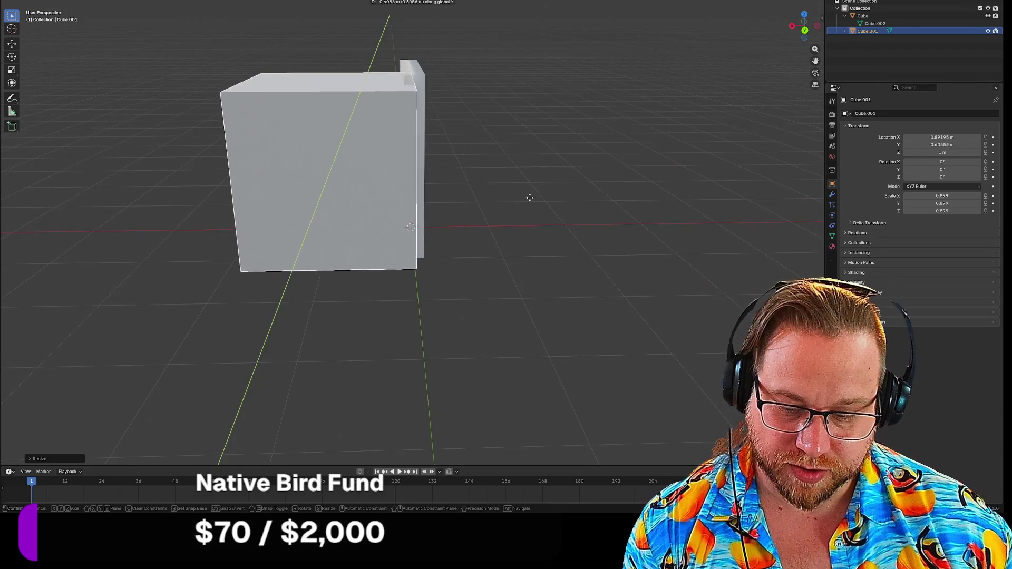
pyautogui.press('x')
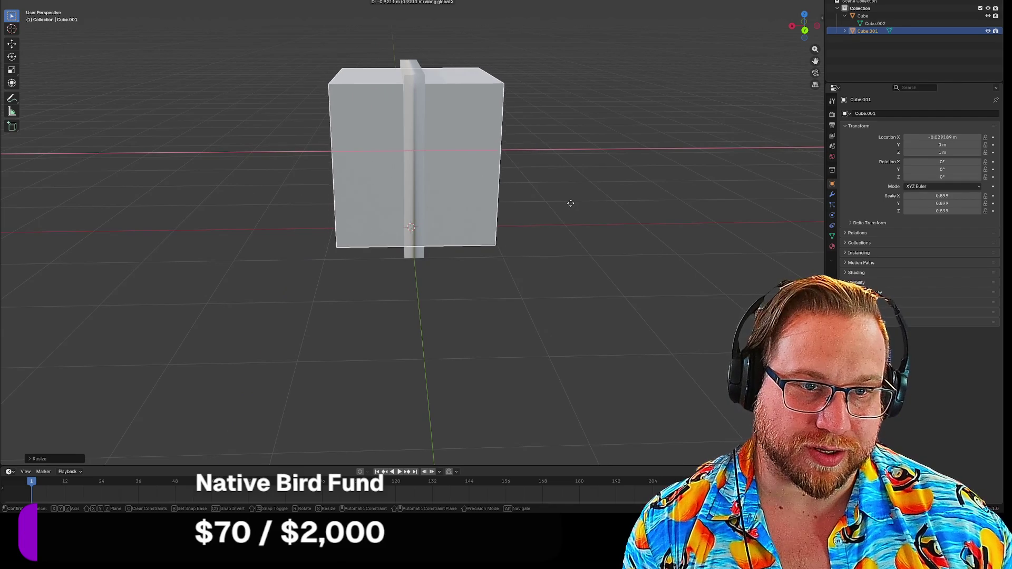
pyautogui.click(568, 204)
pyautogui.moveTo(587, 225)
pyautogui.mouseDown(button='middle')
pyautogui.moveTo(576, 145)
pyautogui.moveTo(506, 181)
pyautogui.moveTo(492, 210)
pyautogui.moveTo(525, 234)
pyautogui.mouseUp(button='middle')
pyautogui.moveTo(502, 217); pyautogui.dragTo(499, 201, button='middle')
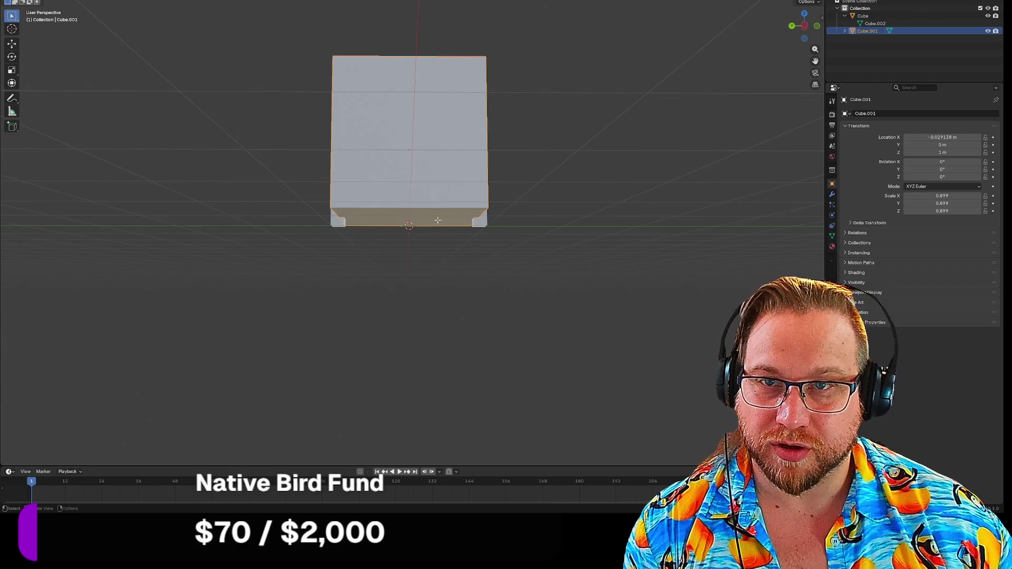
# Step: In Edit Mode, move the cube's bottom face down to fit the frame opening
pyautogui.press('Tab')
pyautogui.click(388, 219)
pyautogui.moveTo(361, 252)
pyautogui.mouseDown(button='middle')
pyautogui.moveTo(369, 264)
pyautogui.moveTo(387, 241)
pyautogui.moveTo(348, 256)
pyautogui.moveTo(348, 241)
pyautogui.mouseUp(button='middle')
pyautogui.press('g')
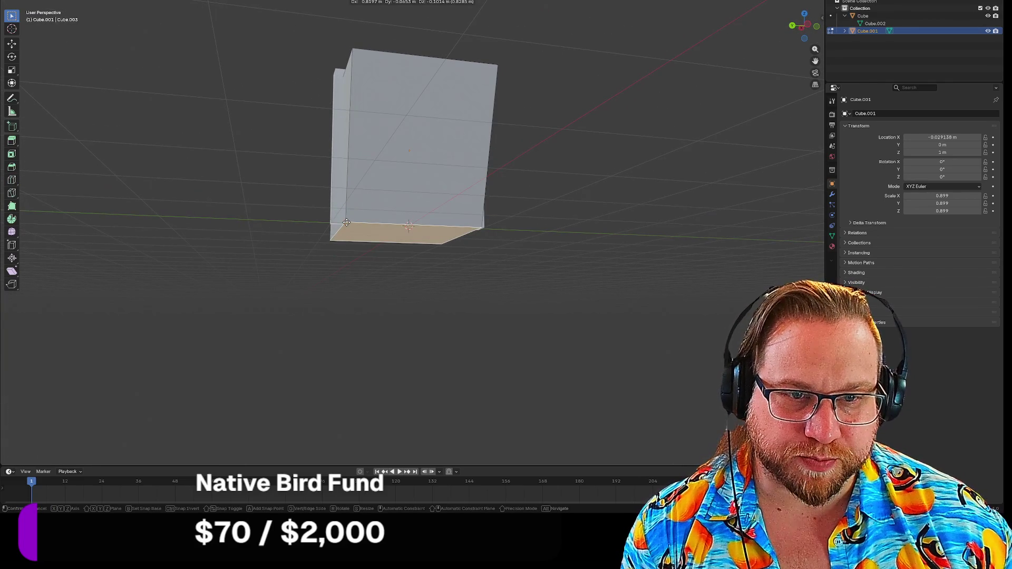
pyautogui.click(296, 244)
pyautogui.moveTo(296, 244)
pyautogui.mouseDown(button='middle')
pyautogui.moveTo(287, 226)
pyautogui.moveTo(318, 228)
pyautogui.moveTo(326, 200)
pyautogui.mouseUp(button='middle')
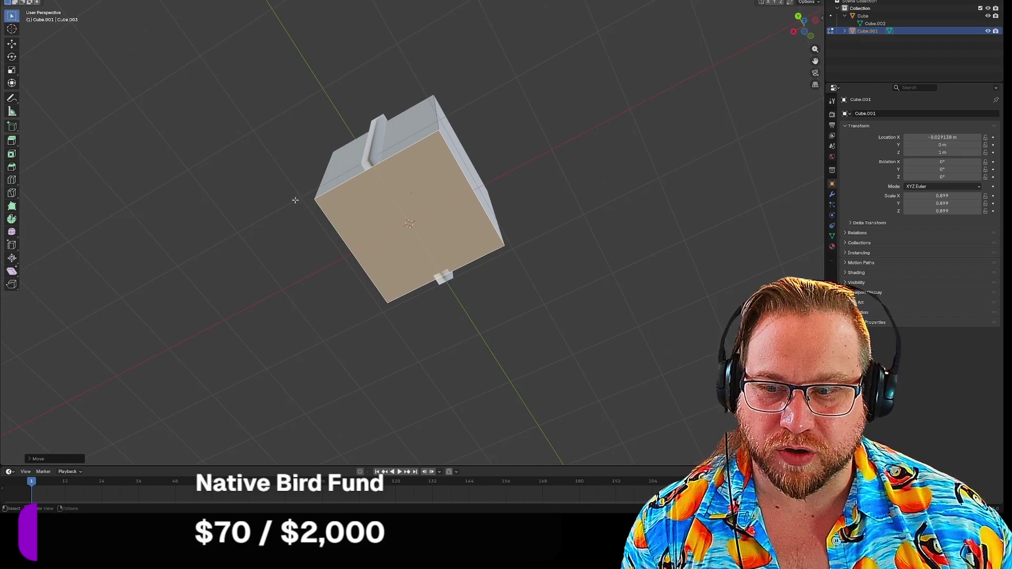
pyautogui.moveTo(250, 176)
pyautogui.mouseDown(button='middle')
pyautogui.moveTo(274, 215)
pyautogui.moveTo(351, 190)
pyautogui.moveTo(294, 226)
pyautogui.moveTo(468, 145)
pyautogui.moveTo(502, 209)
pyautogui.mouseUp(button='middle')
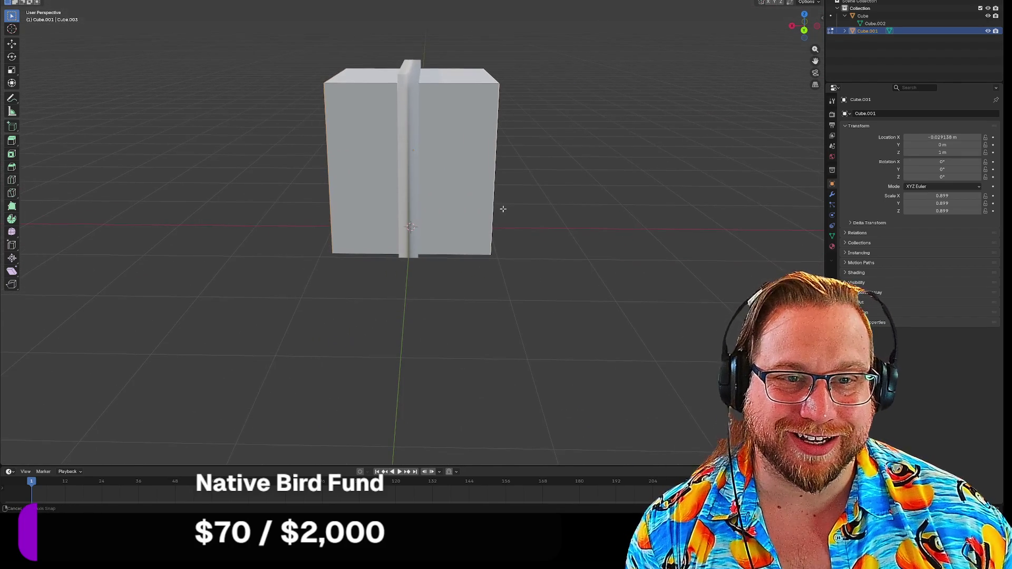
# Step: Scale the mesh along X into a thin door panel and return to Object Mode
pyautogui.press('s')
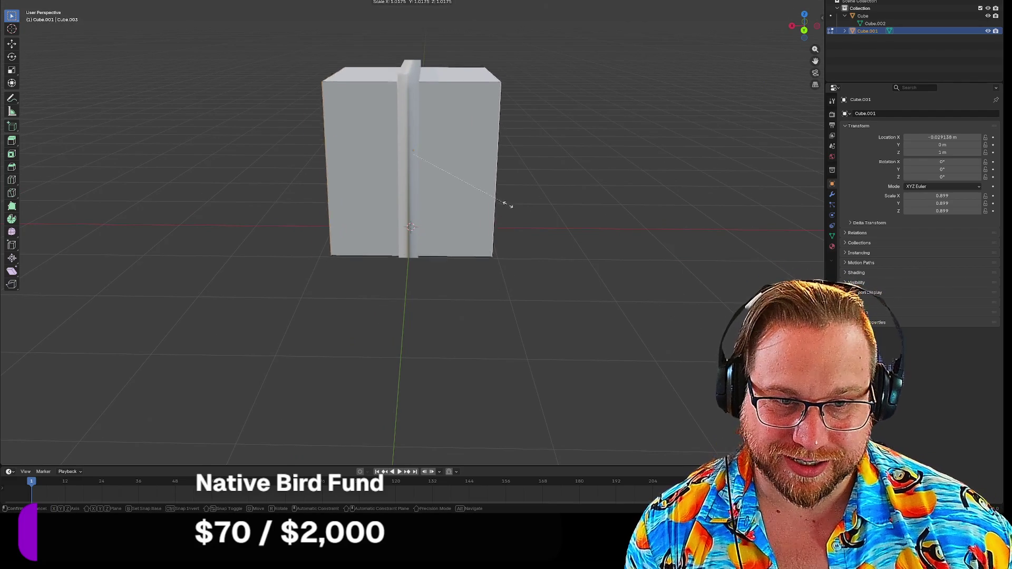
pyautogui.press('x')
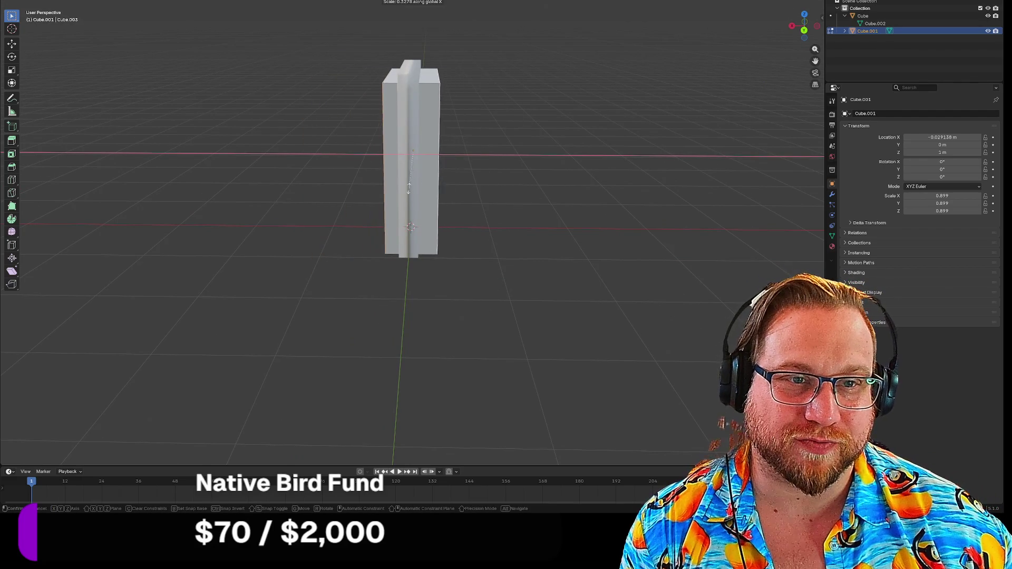
pyautogui.click(414, 158)
pyautogui.moveTo(414, 158)
pyautogui.mouseDown(button='middle')
pyautogui.moveTo(454, 180)
pyautogui.moveTo(466, 169)
pyautogui.moveTo(570, 188)
pyautogui.moveTo(580, 167)
pyautogui.moveTo(562, 181)
pyautogui.mouseUp(button='middle')
pyautogui.scroll(4, 526, 203)
pyautogui.scroll(-2, 590, 128)
pyautogui.moveTo(589, 129); pyautogui.dragTo(590, 118, button='middle')
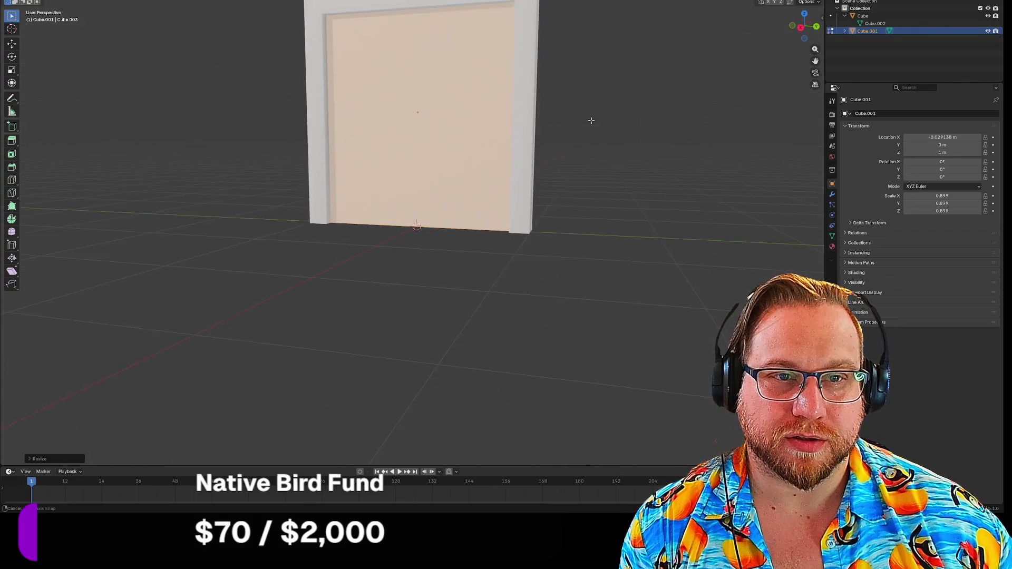
pyautogui.press('Tab')
pyautogui.click(315, 35)
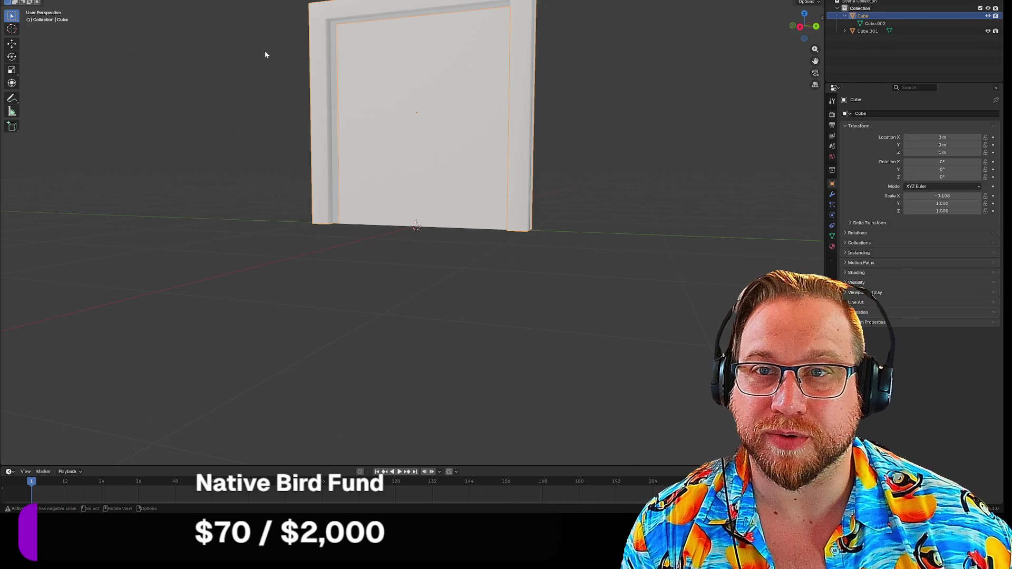
# Step: Bevel the opening's top-left inner corner edge with an offset of 0.5
pyautogui.press('Tab')
pyautogui.click(328, 19)
pyautogui.click(329, 21)
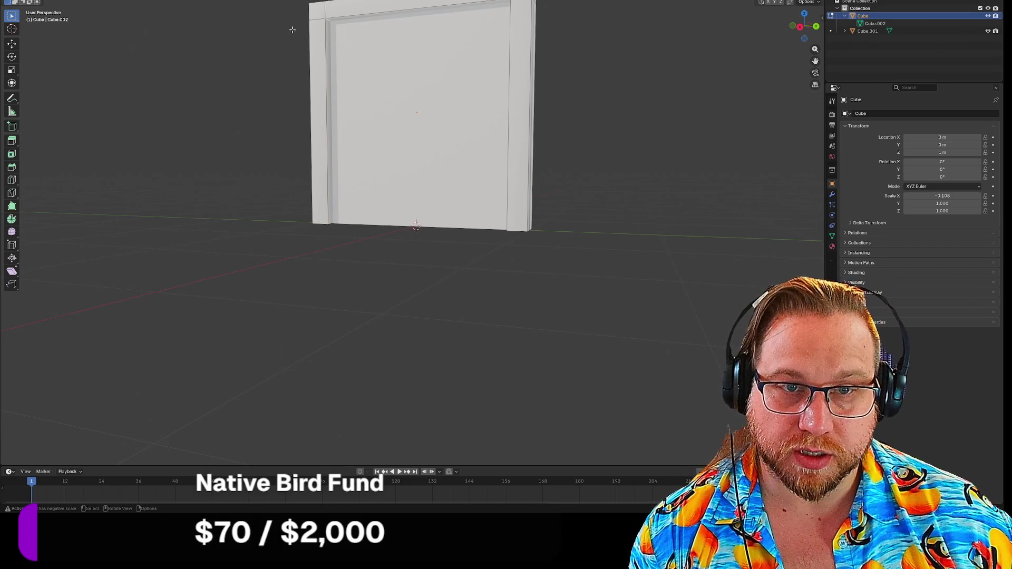
pyautogui.hotkey('ctrl', 'b')
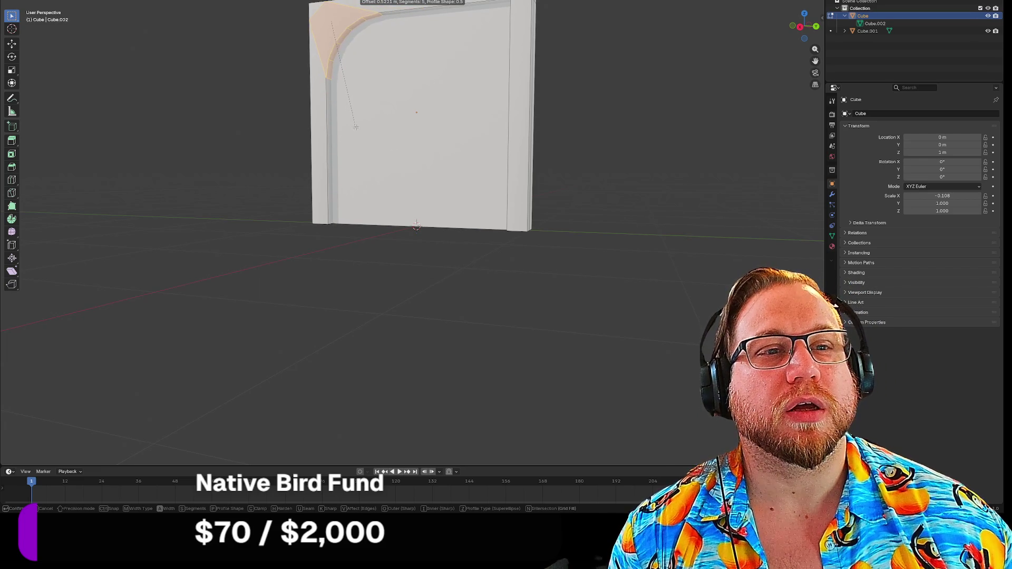
pyautogui.write('.5')
pyautogui.press('Return')
pyautogui.moveTo(347, 115)
pyautogui.mouseDown(button='middle')
pyautogui.moveTo(339, 144)
pyautogui.moveTo(416, 113)
pyautogui.moveTo(353, 84)
pyautogui.moveTo(282, 124)
pyautogui.moveTo(316, 127)
pyautogui.mouseUp(button='middle')
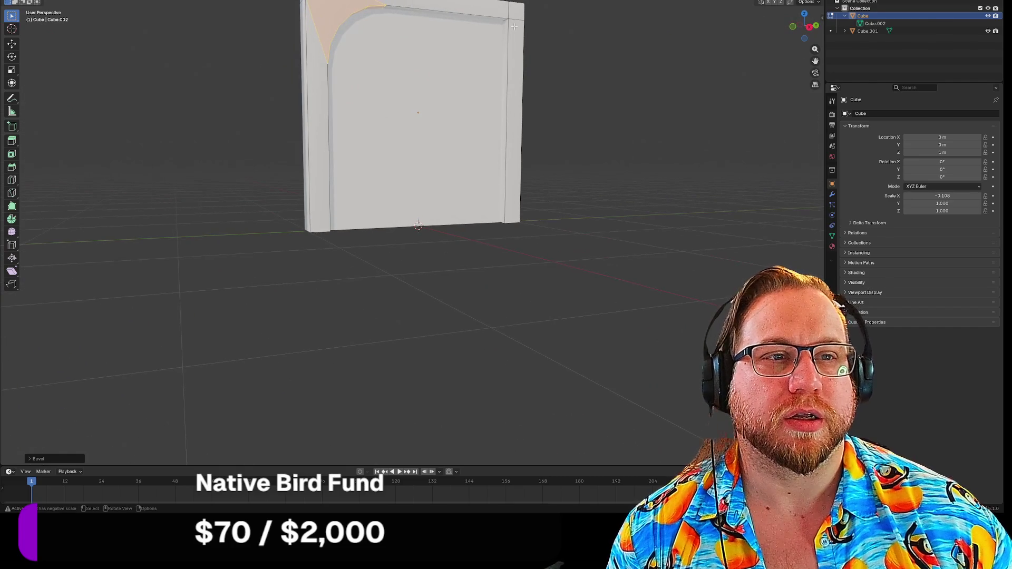
# Step: Round the top-right inner corner edge with a matching bevel and leave Edit Mode
pyautogui.click(538, 34)
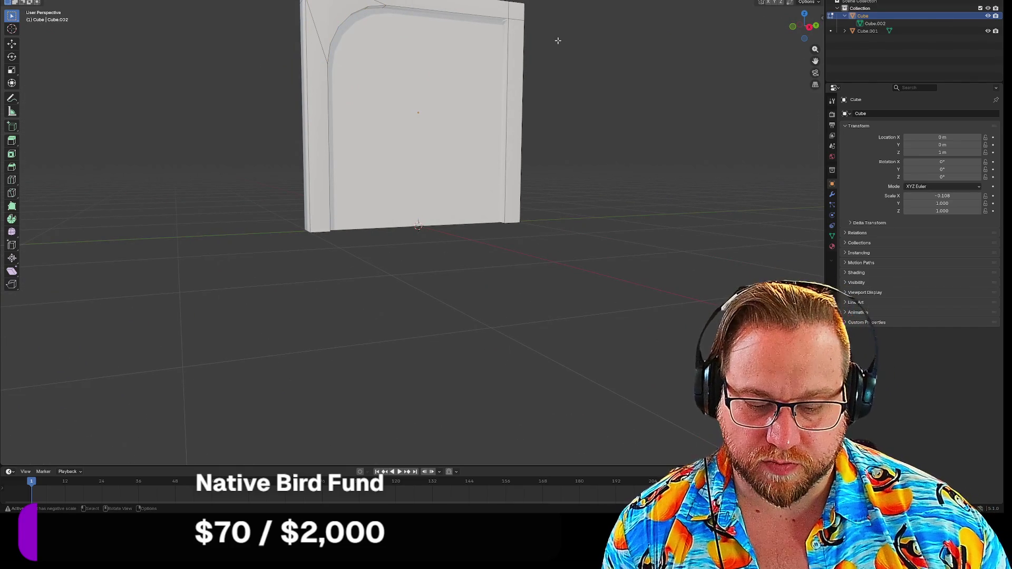
pyautogui.moveTo(566, 46)
pyautogui.mouseDown(button='middle')
pyautogui.moveTo(594, 86)
pyautogui.moveTo(569, 61)
pyautogui.moveTo(584, 60)
pyautogui.moveTo(580, 49)
pyautogui.mouseUp(button='middle')
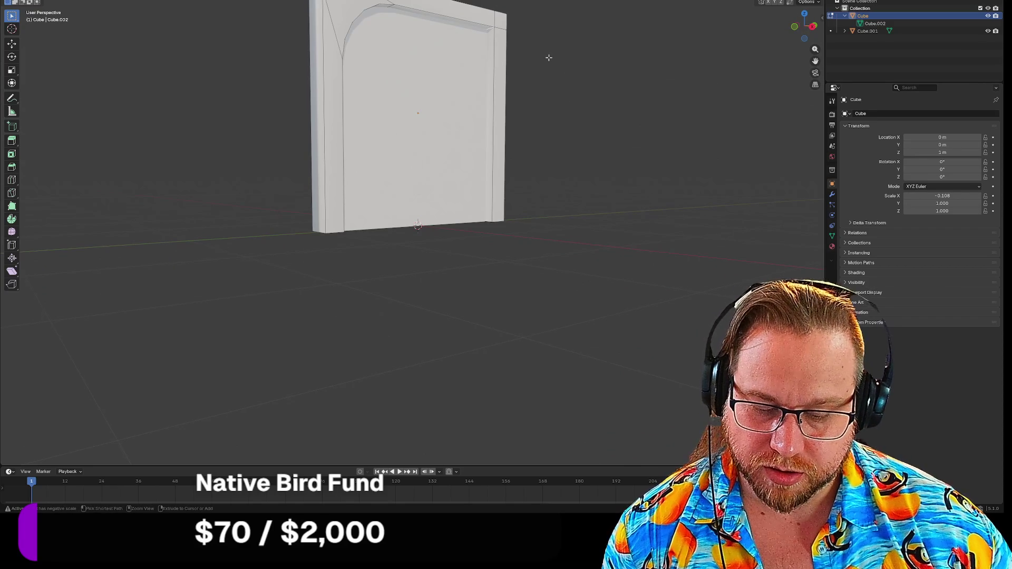
pyautogui.hotkey('ctrl', 'b')
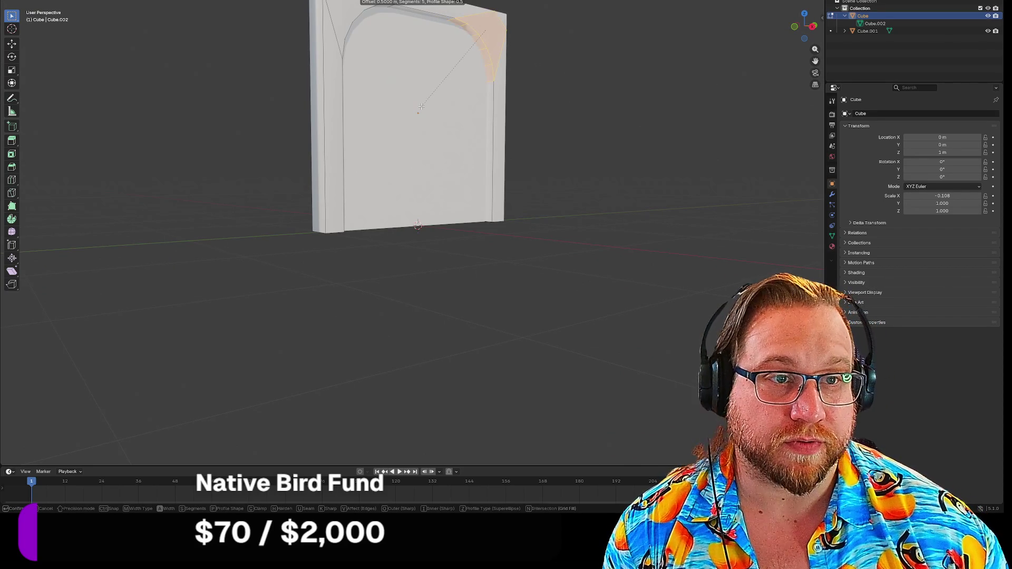
pyautogui.click(421, 106)
pyautogui.press('Tab')
pyautogui.moveTo(666, 140)
pyautogui.mouseDown(button='middle')
pyautogui.moveTo(606, 127)
pyautogui.moveTo(594, 65)
pyautogui.moveTo(583, 95)
pyautogui.moveTo(533, 84)
pyautogui.moveTo(595, 161)
pyautogui.moveTo(639, 132)
pyautogui.moveTo(706, 113)
pyautogui.moveTo(661, 112)
pyautogui.moveTo(606, 135)
pyautogui.moveTo(709, 124)
pyautogui.moveTo(559, 134)
pyautogui.moveTo(587, 118)
pyautogui.moveTo(577, 123)
pyautogui.mouseUp(button='middle')
pyautogui.press('Tab')
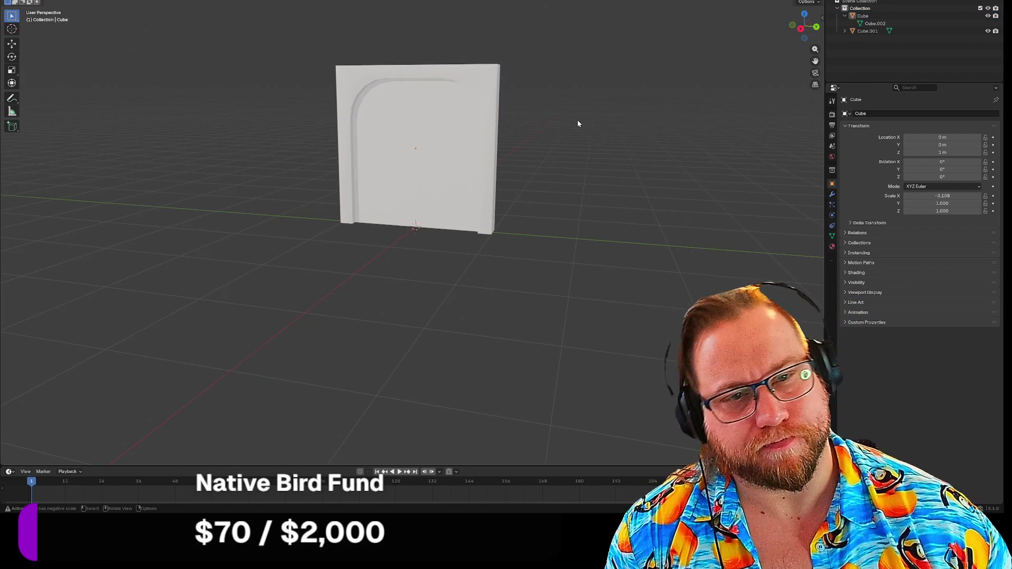
# Step: Select the doorframe Cube and show its empty Material Properties
pyautogui.click(423, 113)
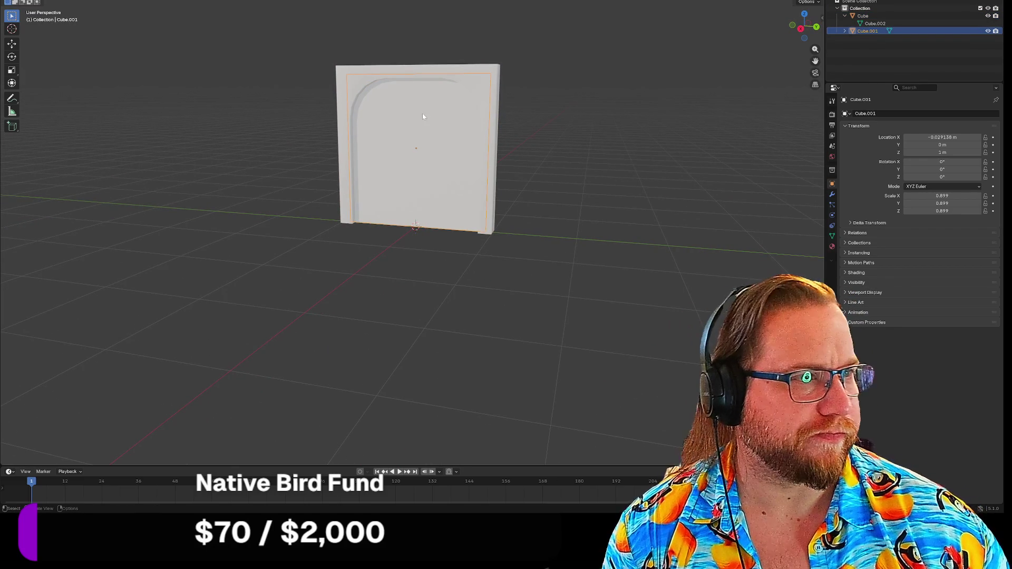
pyautogui.click(342, 75)
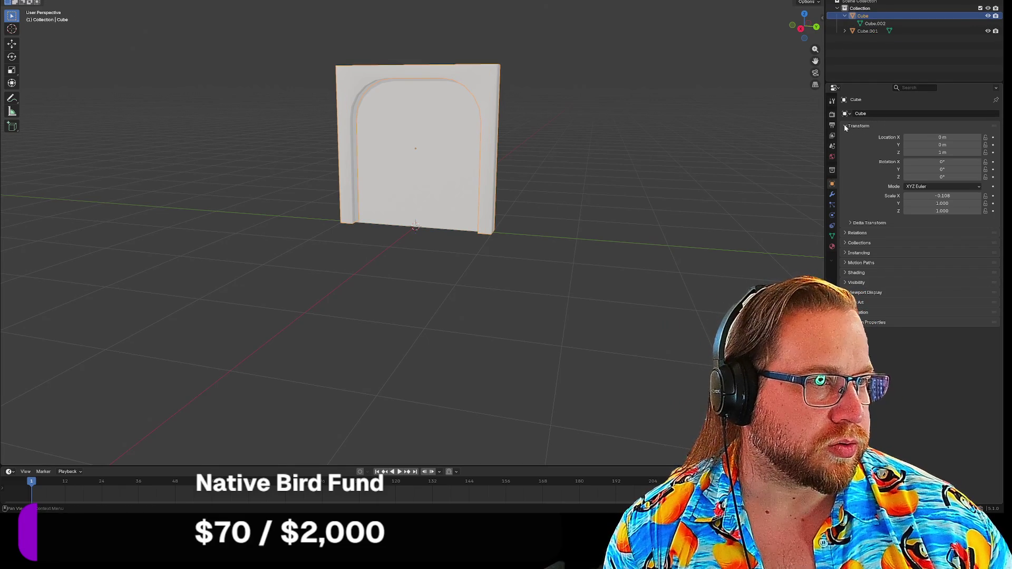
pyautogui.click(832, 246)
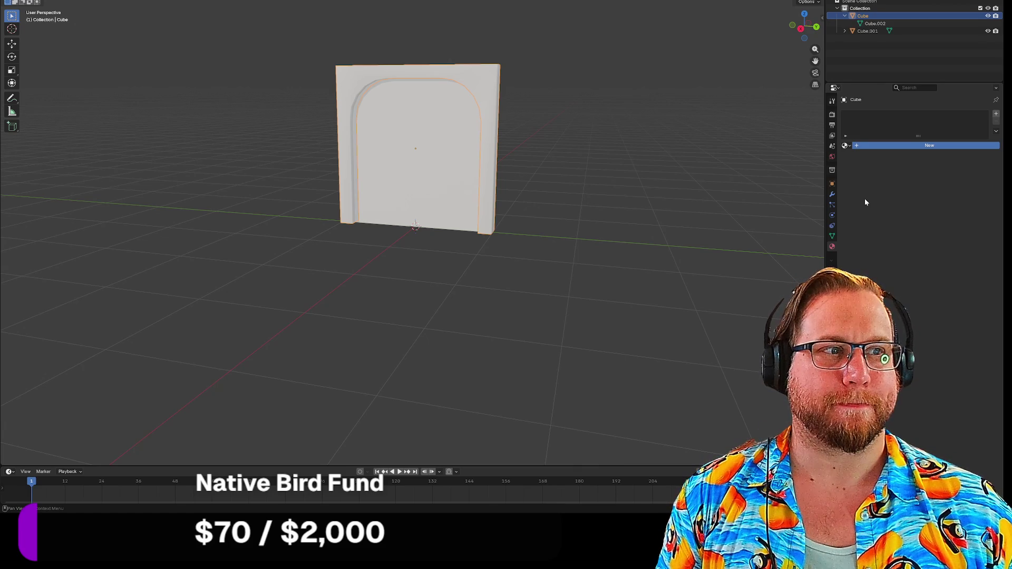
# Step: Create a new dark grey frame material with Roughness 1.000 and Metallic 0.713
pyautogui.click(929, 145)
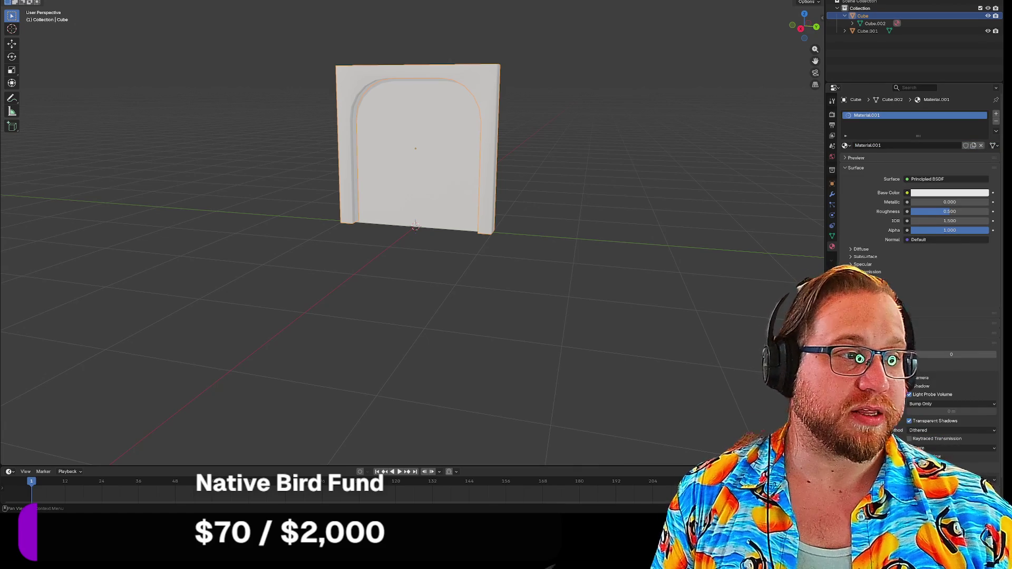
pyautogui.click(907, 193)
pyautogui.click(949, 193)
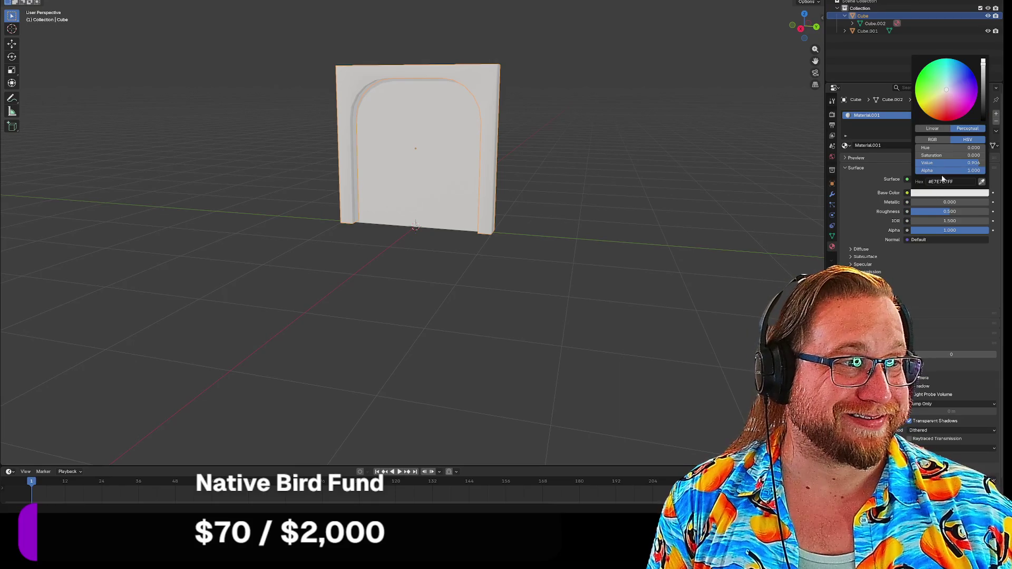
pyautogui.moveTo(983, 65)
pyautogui.mouseDown()
pyautogui.moveTo(983, 113)
pyautogui.moveTo(983, 90)
pyautogui.mouseUp()
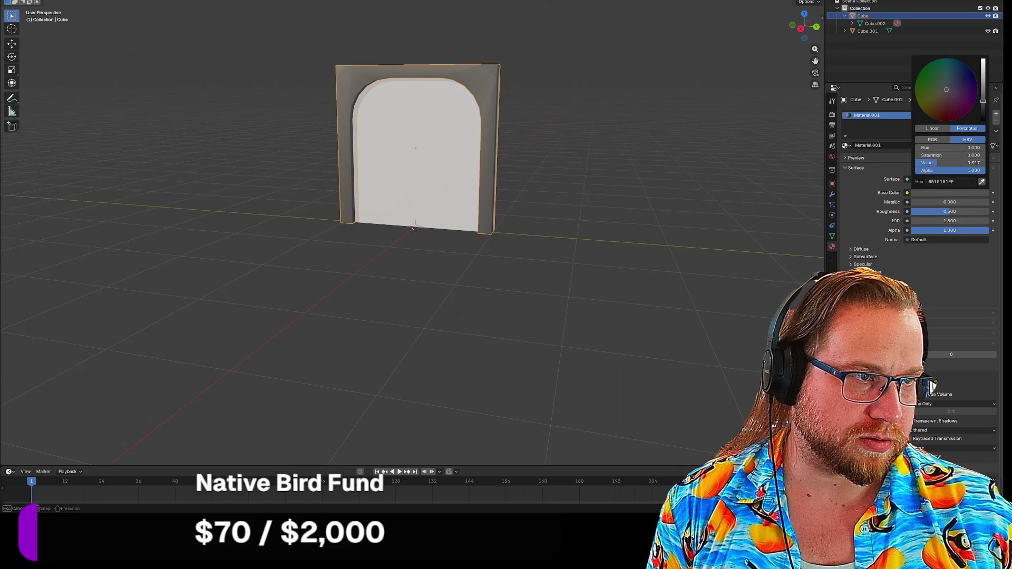
pyautogui.moveTo(931, 216)
pyautogui.mouseDown()
pyautogui.moveTo(944, 212)
pyautogui.moveTo(928, 202)
pyautogui.moveTo(980, 202)
pyautogui.moveTo(965, 205)
pyautogui.mouseUp()
pyautogui.click(907, 202)
pyautogui.moveTo(658, 205)
pyautogui.mouseDown(button='middle')
pyautogui.moveTo(600, 185)
pyautogui.moveTo(675, 188)
pyautogui.moveTo(636, 199)
pyautogui.mouseUp(button='middle')
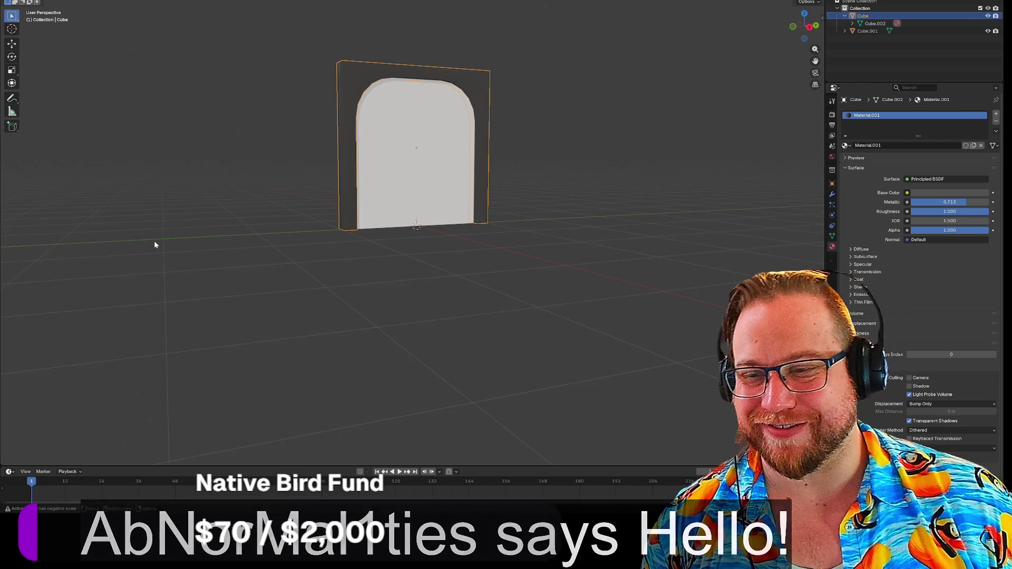
pyautogui.moveTo(197, 237)
pyautogui.mouseDown(button='middle')
pyautogui.moveTo(235, 216)
pyautogui.moveTo(206, 224)
pyautogui.moveTo(216, 226)
pyautogui.moveTo(220, 210)
pyautogui.moveTo(209, 224)
pyautogui.mouseUp(button='middle')
# Step: Move the Cube.001 door panel a little along the global Y axis
pyautogui.click(350, 153)
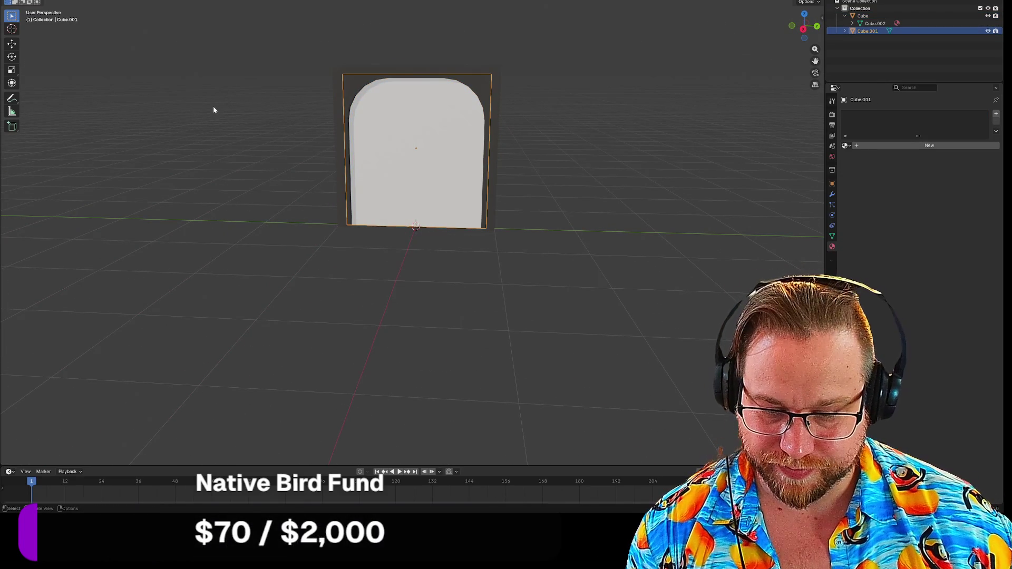
pyautogui.press('g')
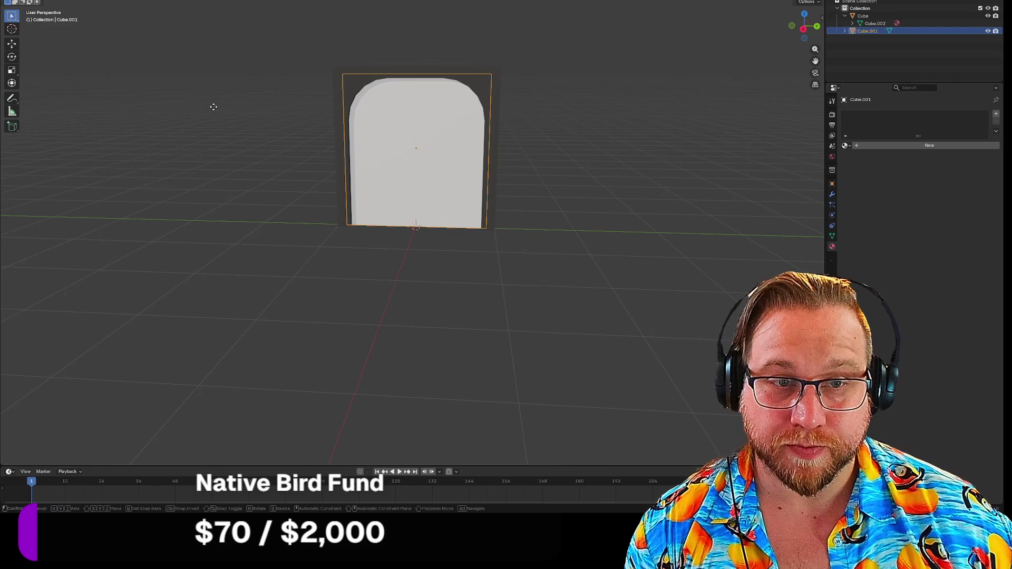
pyautogui.press('y')
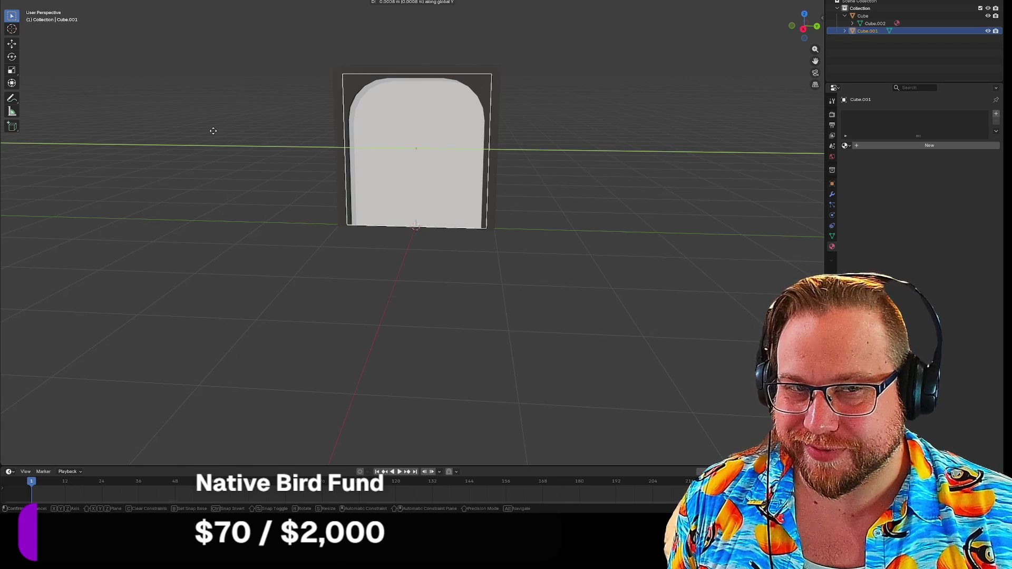
pyautogui.click(213, 131)
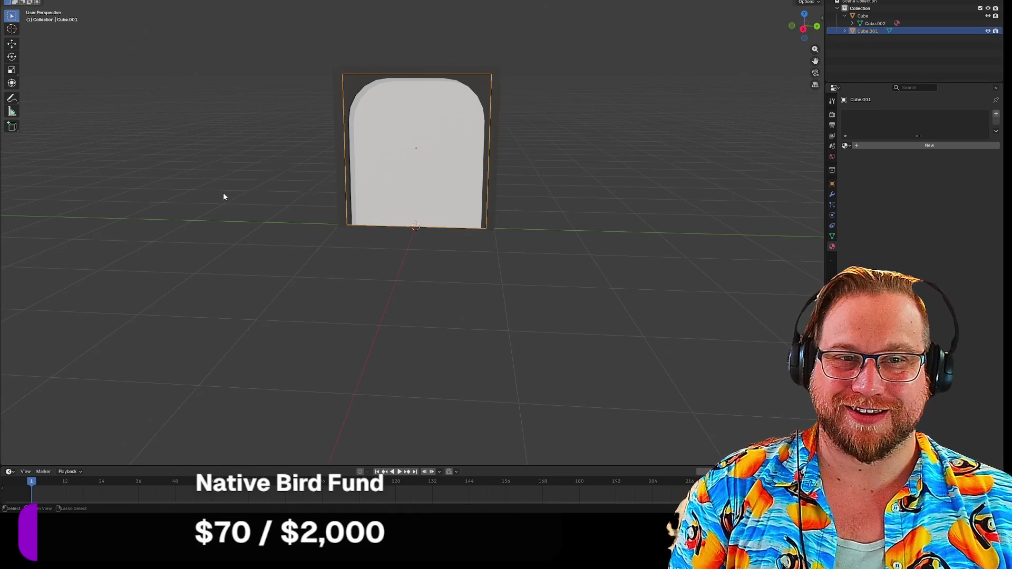
# Step: Reselect the door panel and view the door from an angled perspective
pyautogui.click(222, 185)
pyautogui.hotkey('ctrl', 'z')
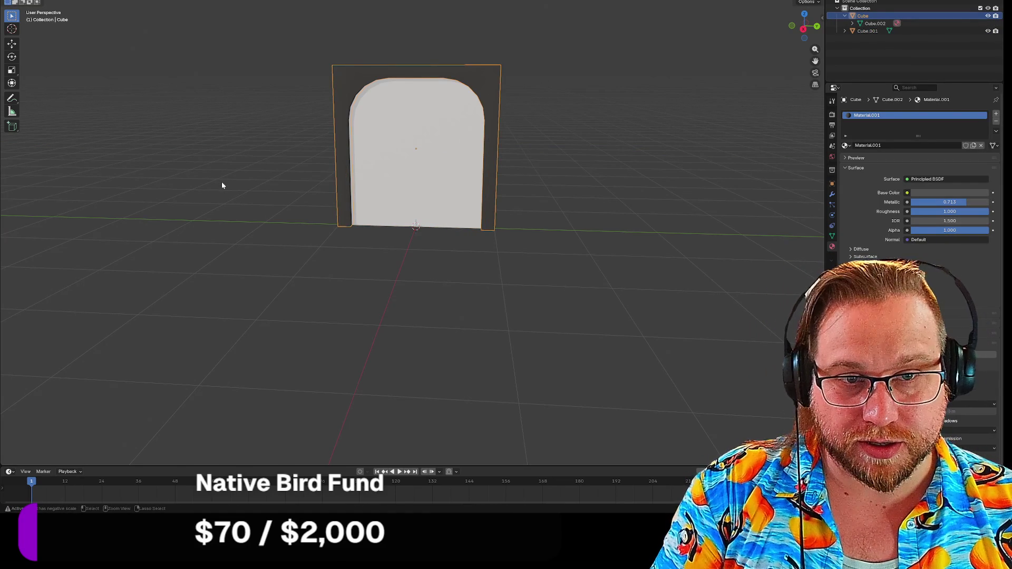
pyautogui.click(221, 182)
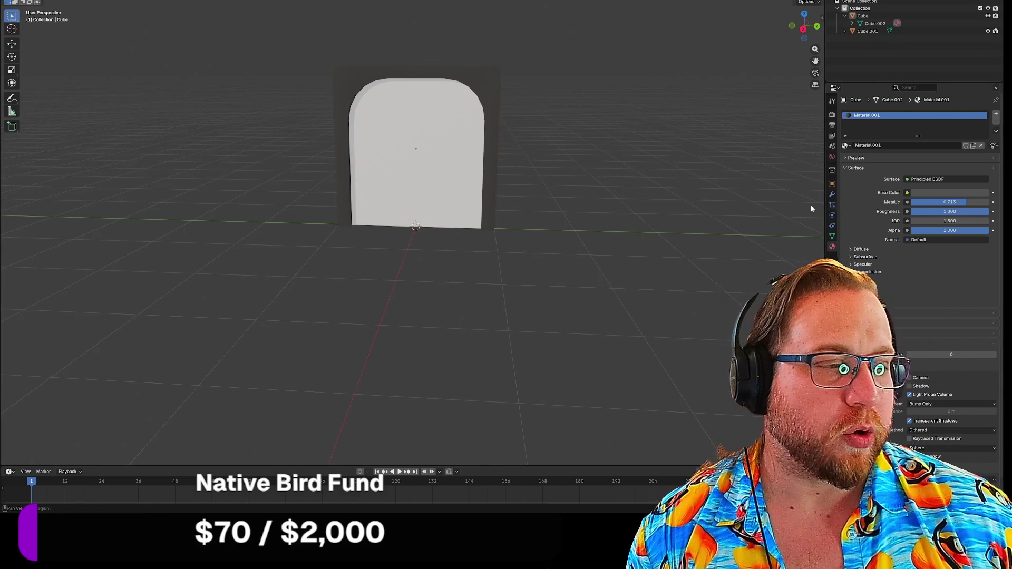
pyautogui.moveTo(593, 225)
pyautogui.mouseDown(button='middle')
pyautogui.moveTo(664, 206)
pyautogui.moveTo(698, 255)
pyautogui.moveTo(732, 178)
pyautogui.moveTo(679, 216)
pyautogui.moveTo(482, 90)
pyautogui.mouseUp(button='middle')
pyautogui.click(483, 90)
pyautogui.moveTo(611, 140)
pyautogui.mouseDown(button='middle')
pyautogui.moveTo(664, 163)
pyautogui.moveTo(685, 197)
pyautogui.moveTo(589, 163)
pyautogui.moveTo(575, 136)
pyautogui.moveTo(634, 164)
pyautogui.moveTo(643, 158)
pyautogui.moveTo(633, 167)
pyautogui.mouseUp(button='middle')
pyautogui.scroll(-1, 637, 158)
pyautogui.moveTo(643, 113)
pyautogui.mouseDown(button='middle')
pyautogui.moveTo(614, 220)
pyautogui.moveTo(677, 216)
pyautogui.moveTo(642, 217)
pyautogui.mouseUp(button='middle')
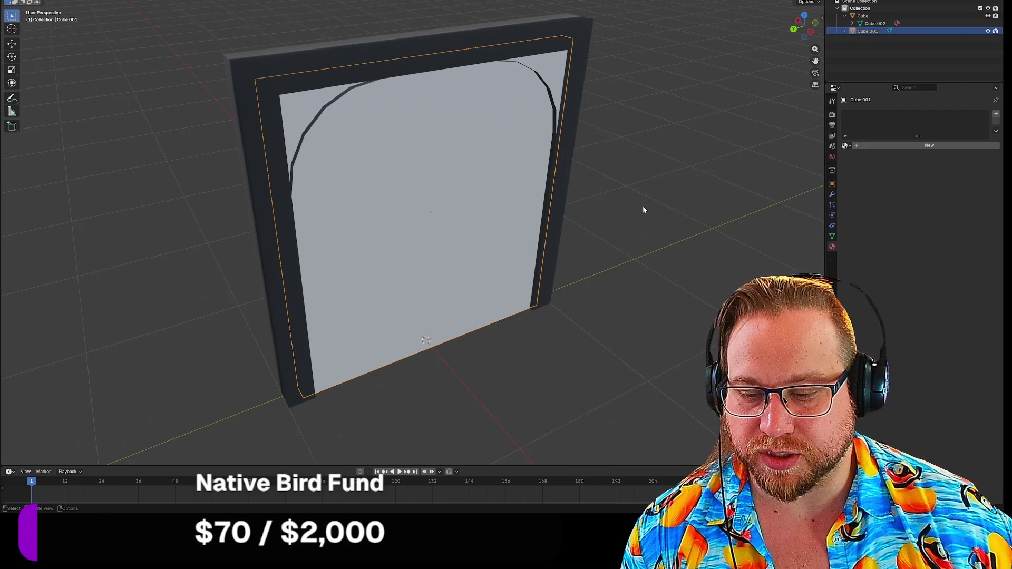
# Step: Switch from the door panel to editing the doorframe Cube's mesh
pyautogui.press('Tab')
pyautogui.hotkey('alt', 'a')
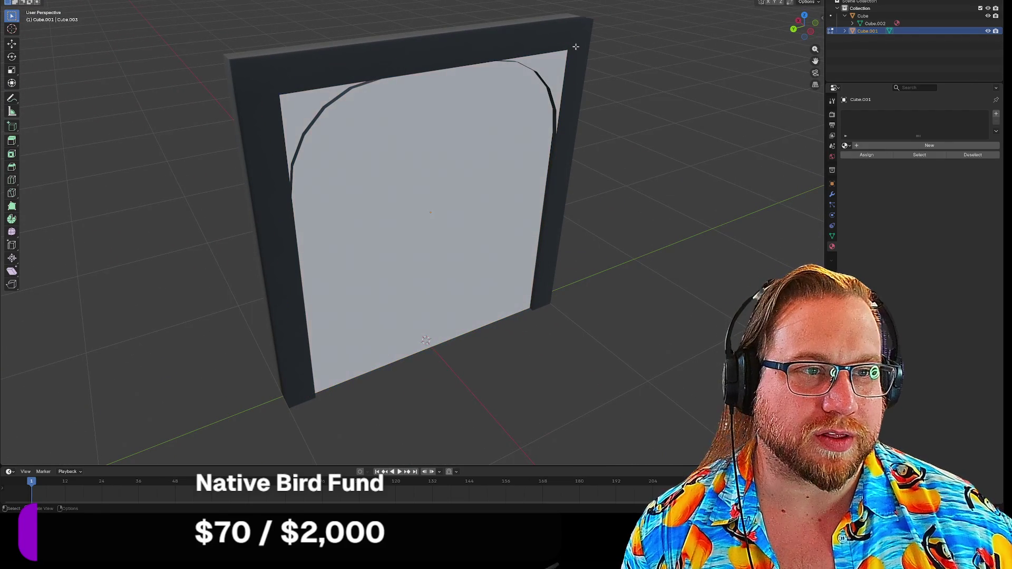
pyautogui.press('Tab')
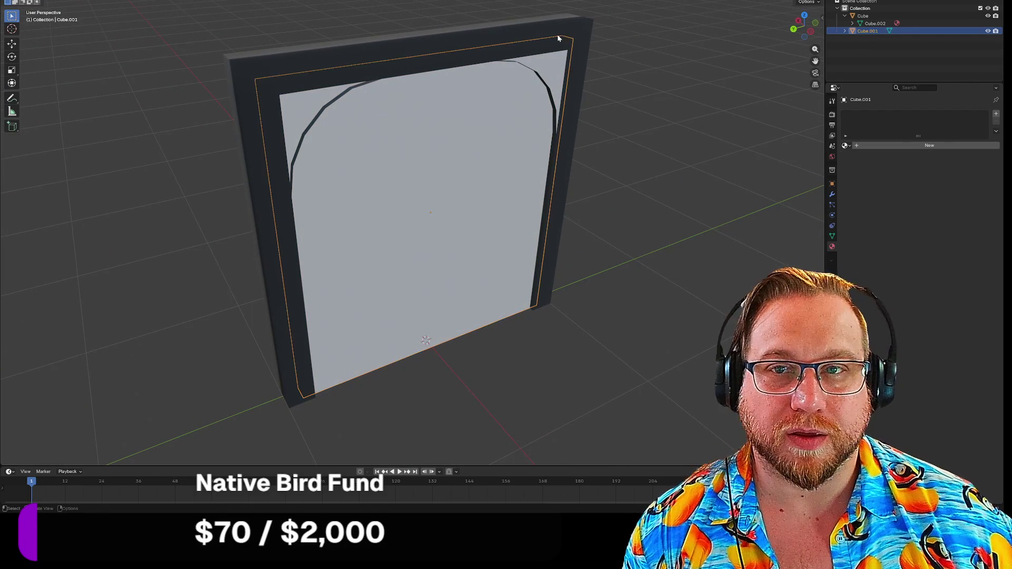
pyautogui.click(682, 59)
pyautogui.click(570, 32)
pyautogui.press('Tab')
pyautogui.moveTo(570, 50)
pyautogui.mouseDown(button='middle')
pyautogui.moveTo(592, 84)
pyautogui.moveTo(585, 77)
pyautogui.mouseUp(button='middle')
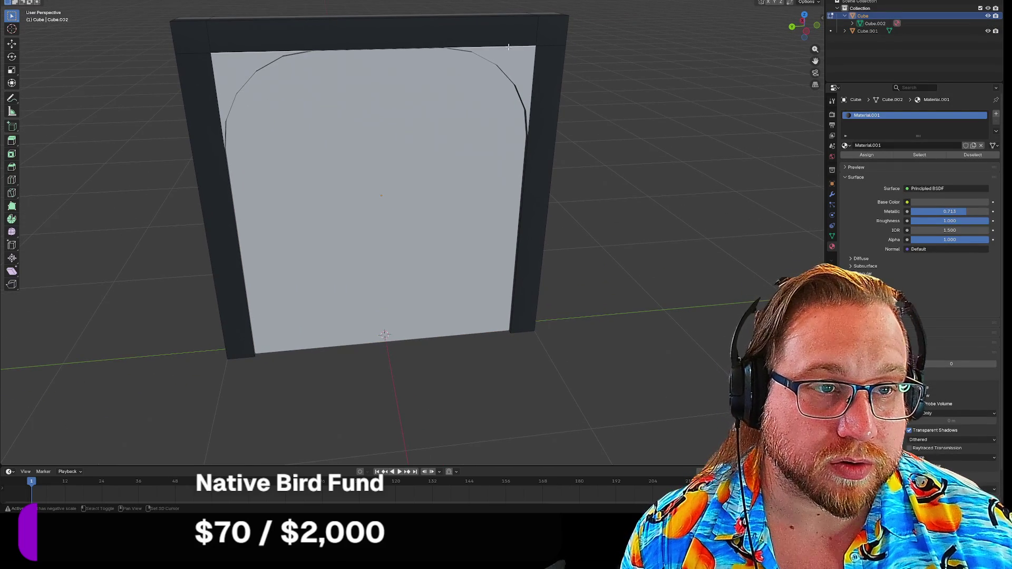
# Step: Select the right corner and arch edges and bridge them to fill that gap
pyautogui.keyDown('shift'); pyautogui.click(534, 62); pyautogui.keyUp('shift')
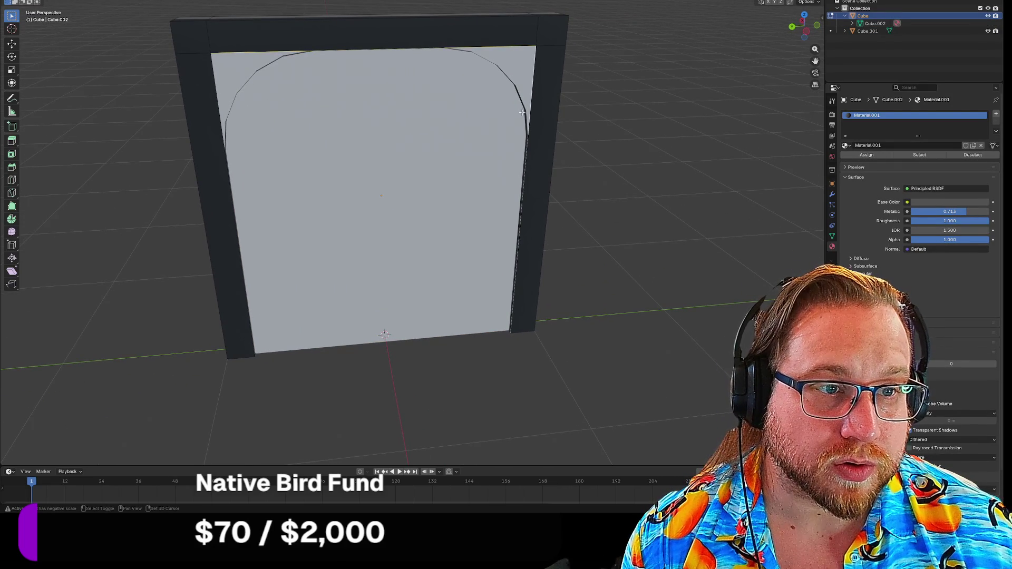
pyautogui.keyDown('shift'); pyautogui.click(522, 108); pyautogui.keyUp('shift')
pyautogui.keyDown('shift'); pyautogui.click(522, 102); pyautogui.keyUp('shift')
pyautogui.keyDown('shift'); pyautogui.click(506, 75); pyautogui.keyUp('shift')
pyautogui.keyDown('shift'); pyautogui.click(459, 50); pyautogui.keyUp('shift')
pyautogui.rightClick(500, 55)
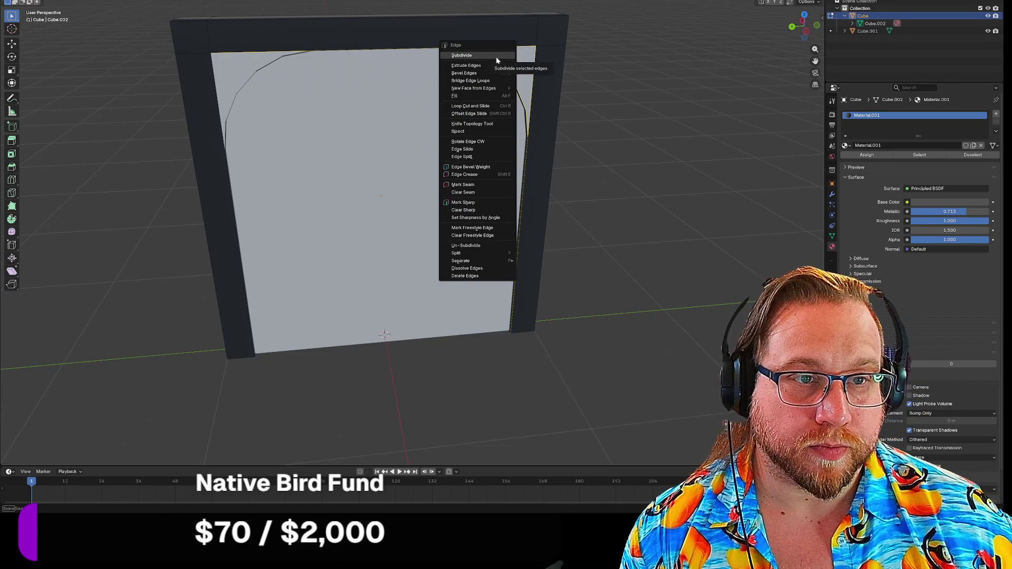
pyautogui.click(481, 87)
# Step: Fill the left arch corner gap the same way by bridging its edges
pyautogui.hotkey('alt', 'a')
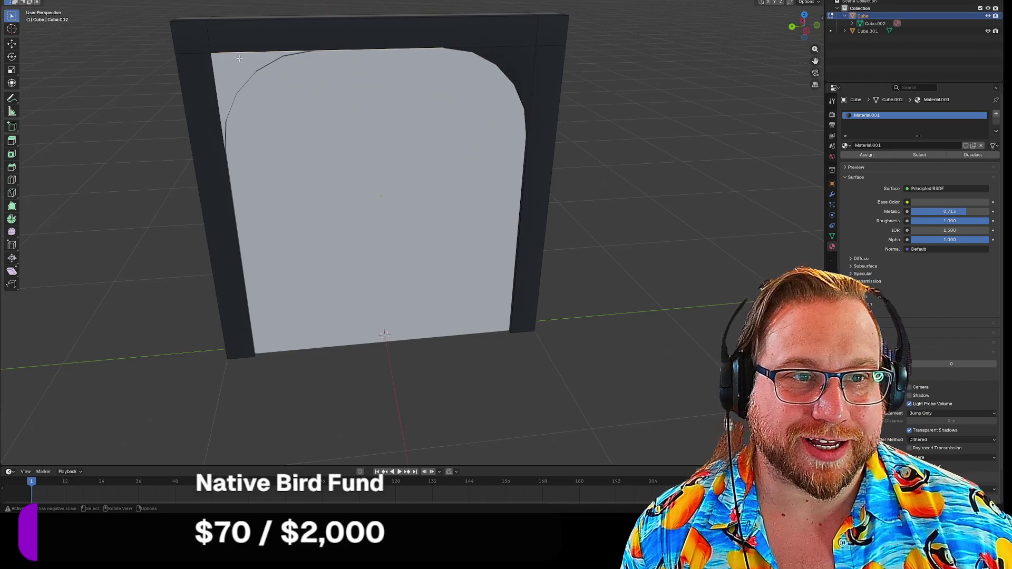
pyautogui.click(287, 55)
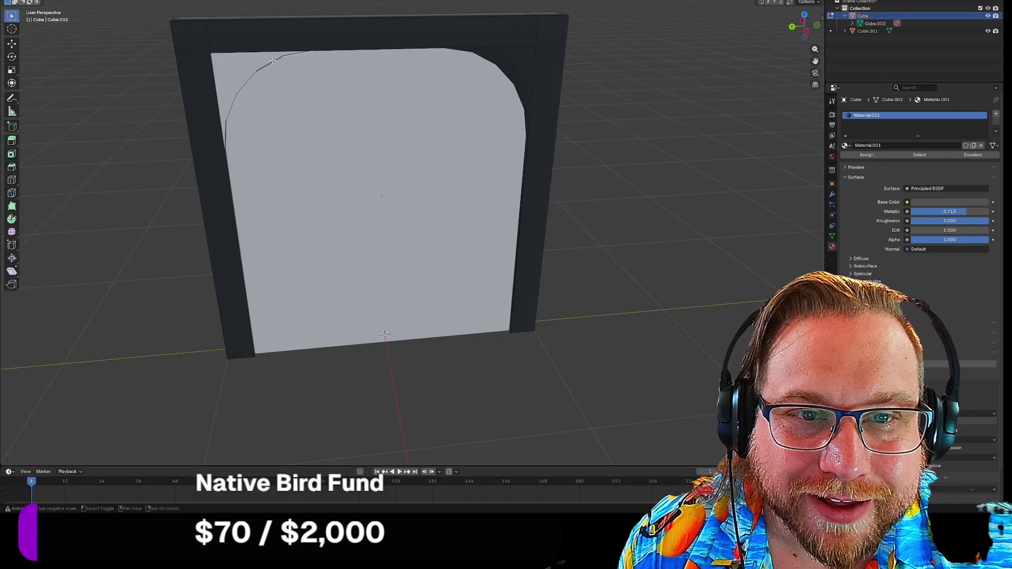
pyautogui.moveTo(248, 91); pyautogui.dragTo(309, 127, button='middle')
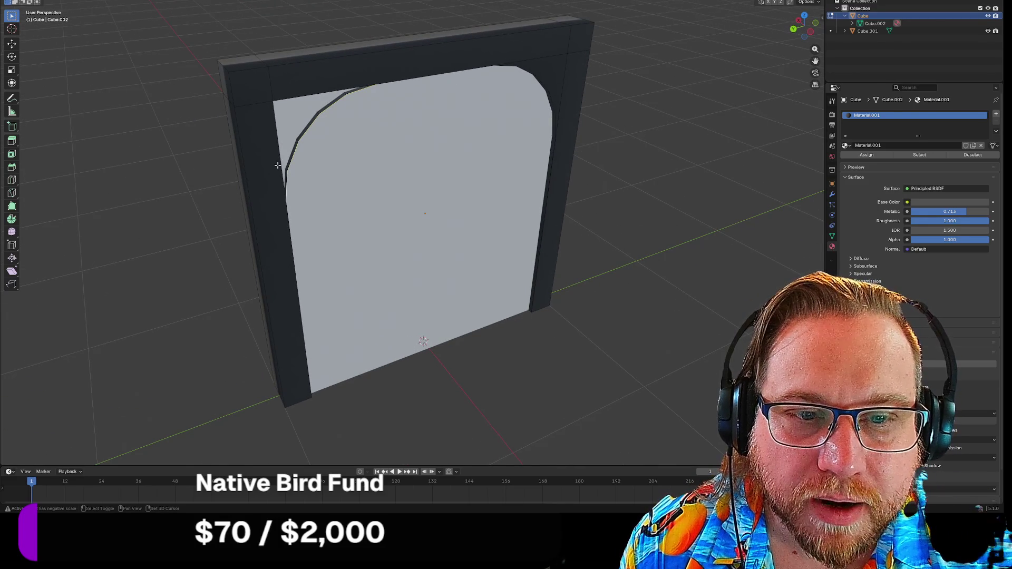
pyautogui.keyDown('shift'); pyautogui.click(275, 110); pyautogui.keyUp('shift')
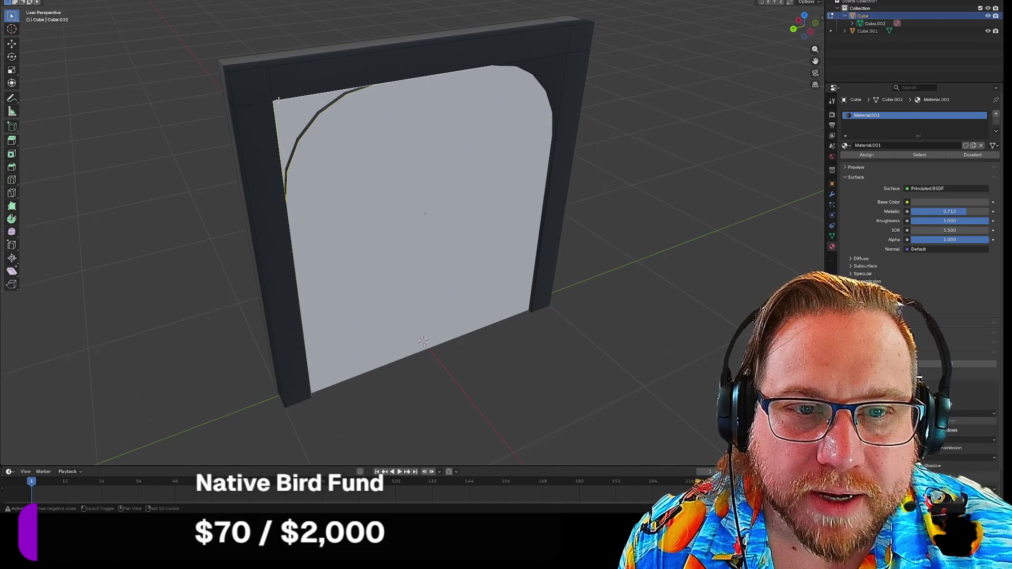
pyautogui.hotkey('ctrl', 'e')
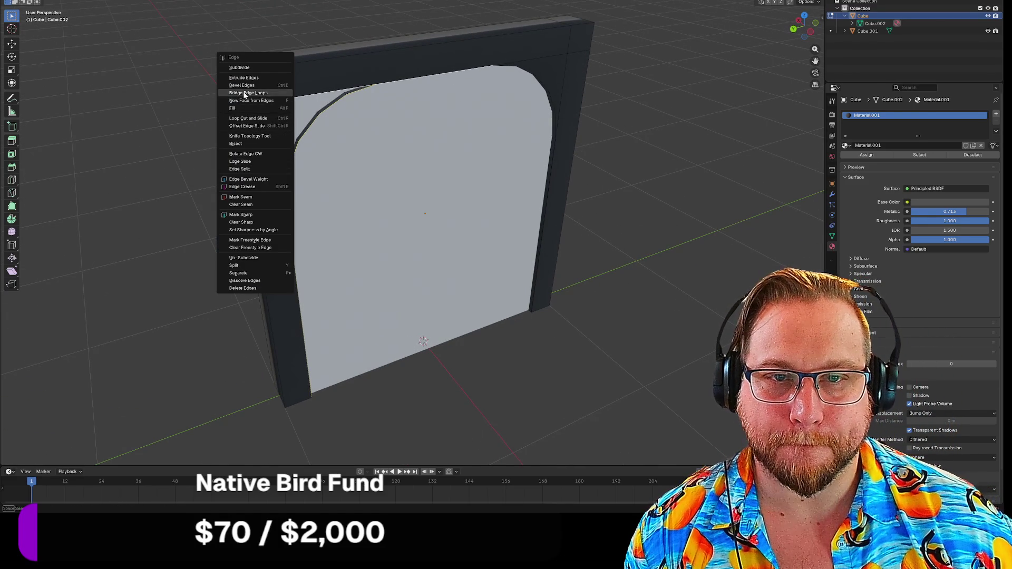
pyautogui.click(240, 100)
pyautogui.click(149, 241)
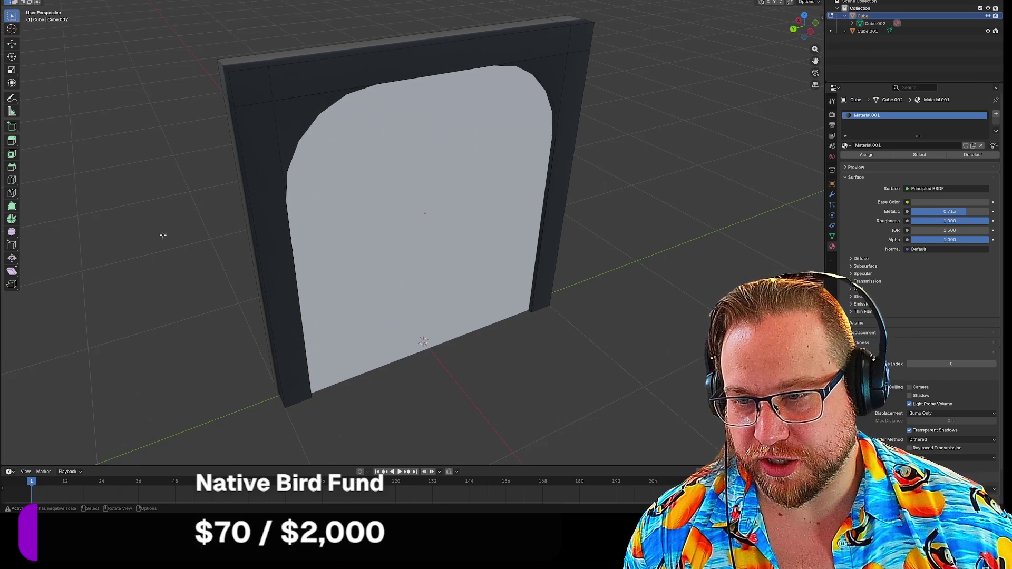
pyautogui.moveTo(163, 236)
pyautogui.mouseDown(button='middle')
pyautogui.moveTo(138, 217)
pyautogui.moveTo(116, 222)
pyautogui.mouseUp(button='middle')
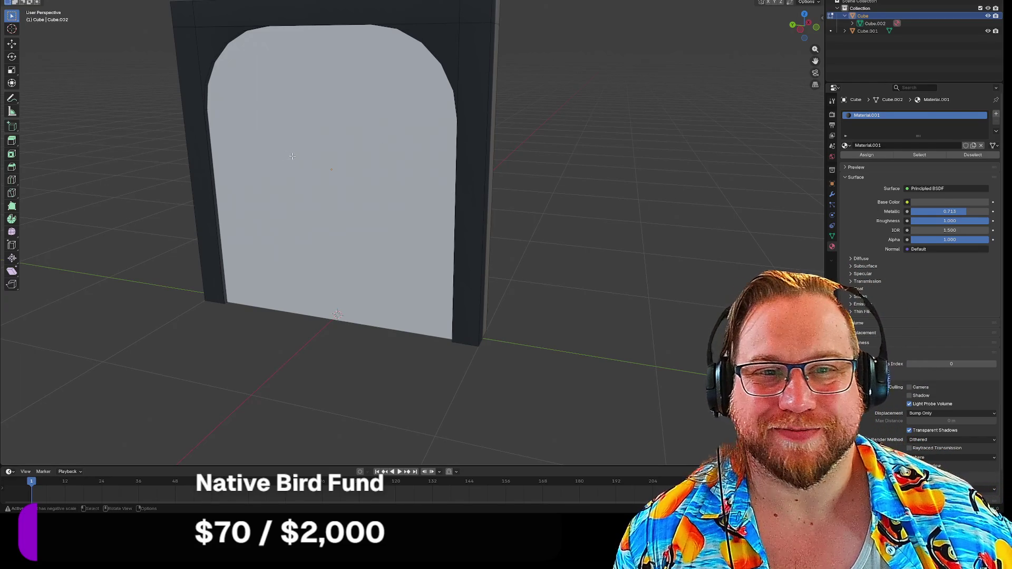
# Step: Exit the doorframe's Edit Mode back to Object Mode
pyautogui.press('Tab')
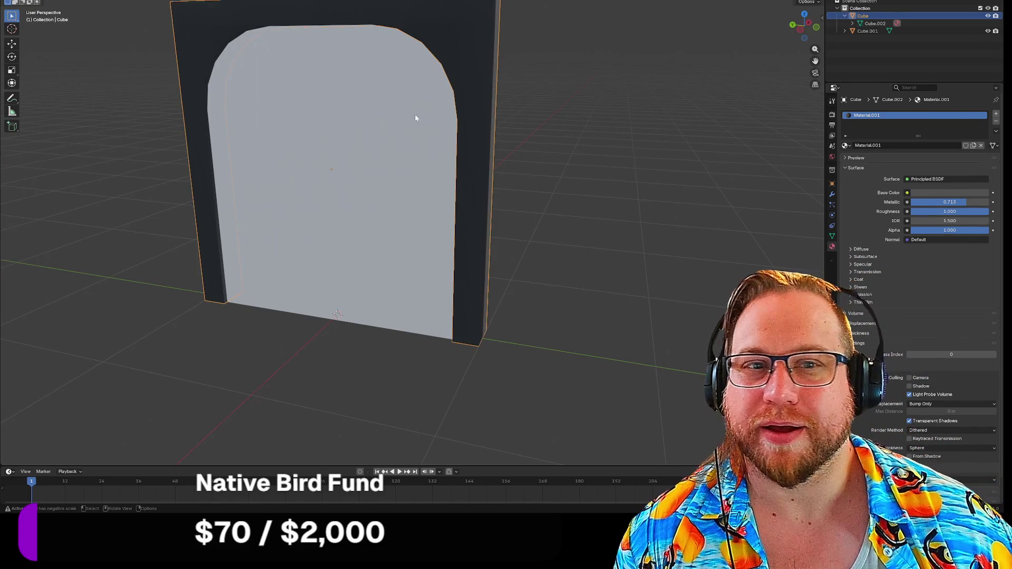
# Step: Give Cube.001 a new Material.002: light grey base colour, Roughness 1.000, Metallic 0.770
pyautogui.click(387, 107)
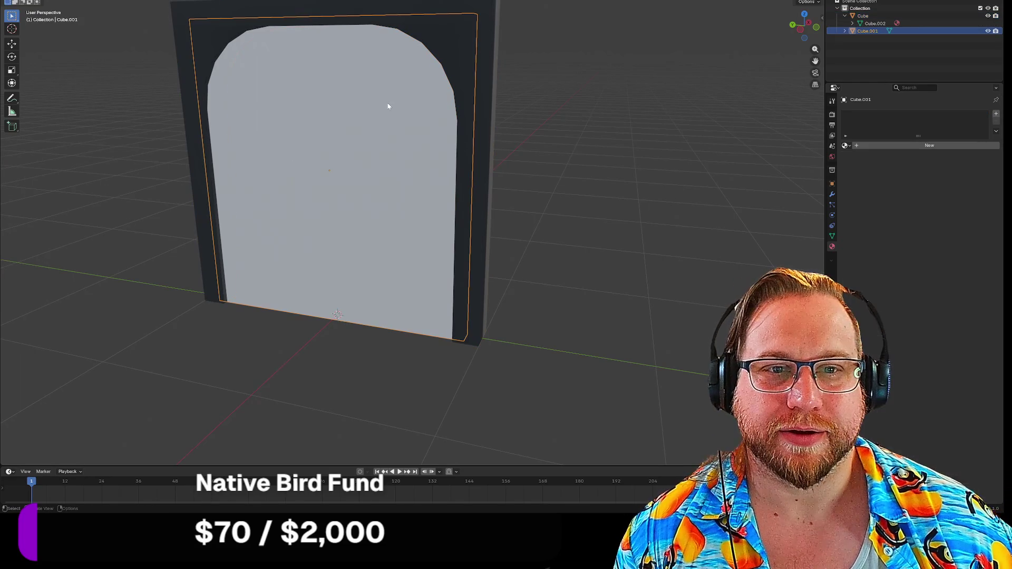
pyautogui.click(857, 148)
pyautogui.click(907, 193)
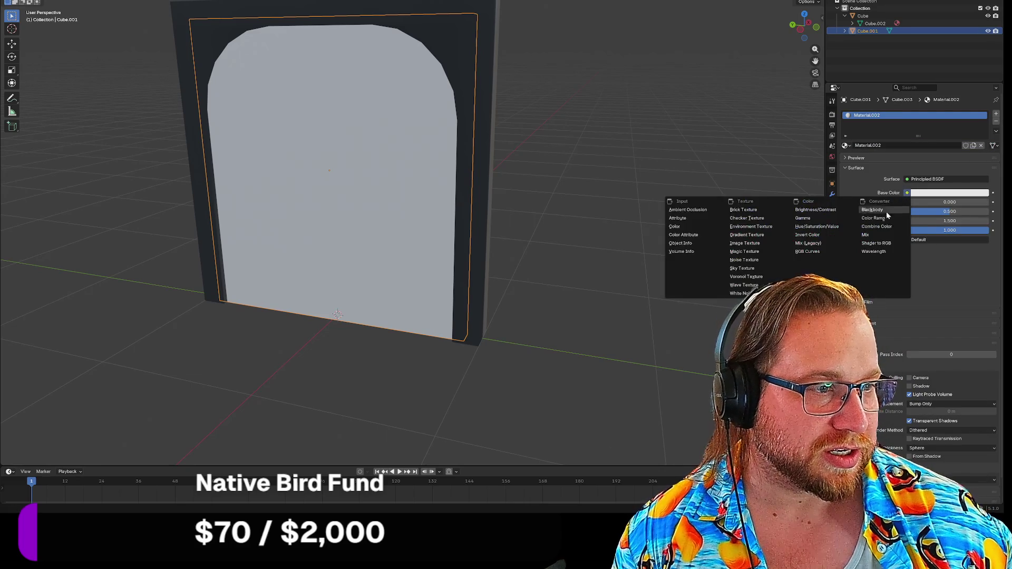
pyautogui.click(941, 193)
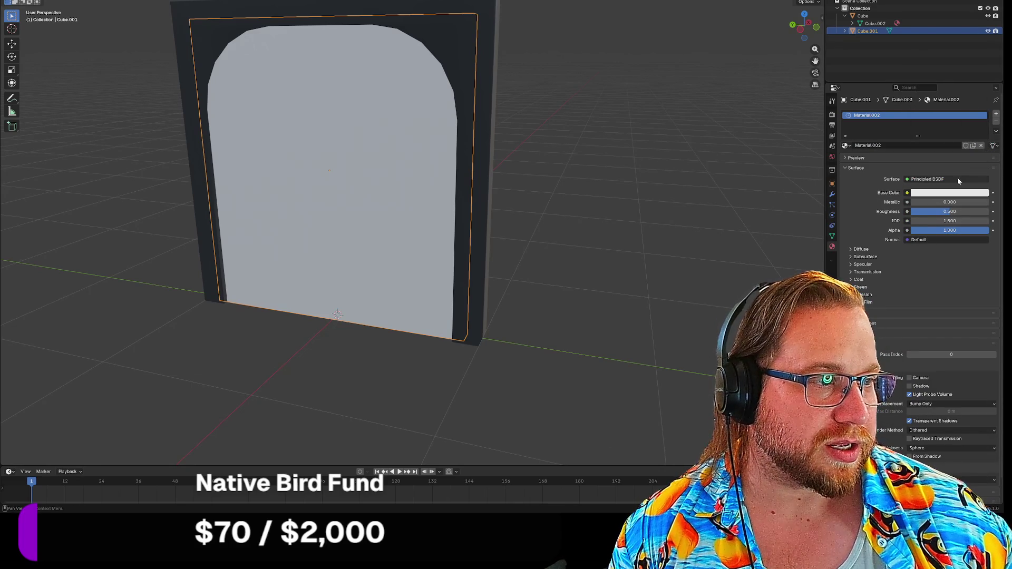
pyautogui.click(959, 192)
pyautogui.moveTo(983, 65)
pyautogui.mouseDown()
pyautogui.moveTo(984, 103)
pyautogui.moveTo(984, 80)
pyautogui.mouseUp()
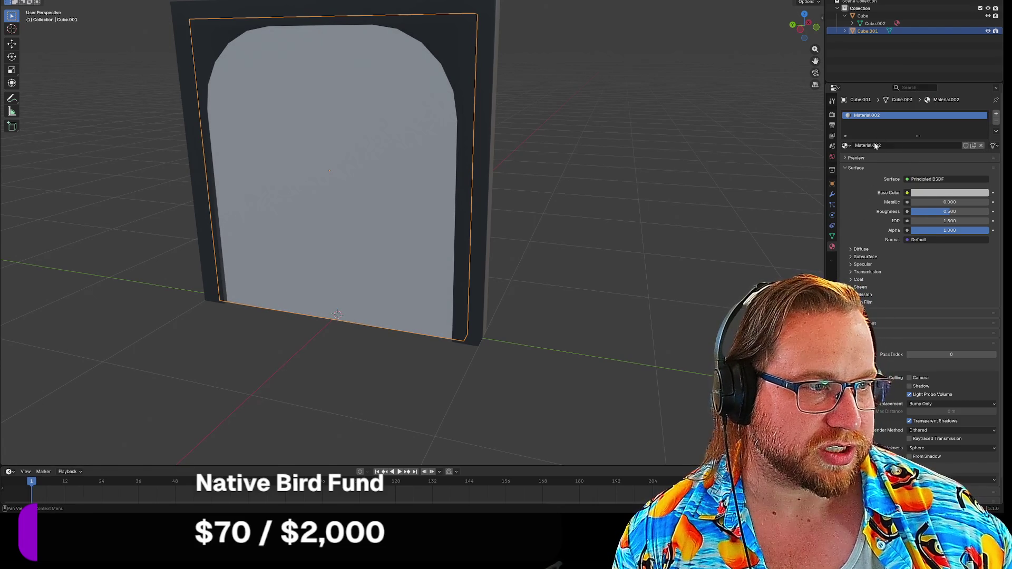
pyautogui.moveTo(952, 213); pyautogui.dragTo(991, 213)
pyautogui.moveTo(925, 202)
pyautogui.mouseDown()
pyautogui.moveTo(987, 202)
pyautogui.moveTo(970, 202)
pyautogui.mouseUp()
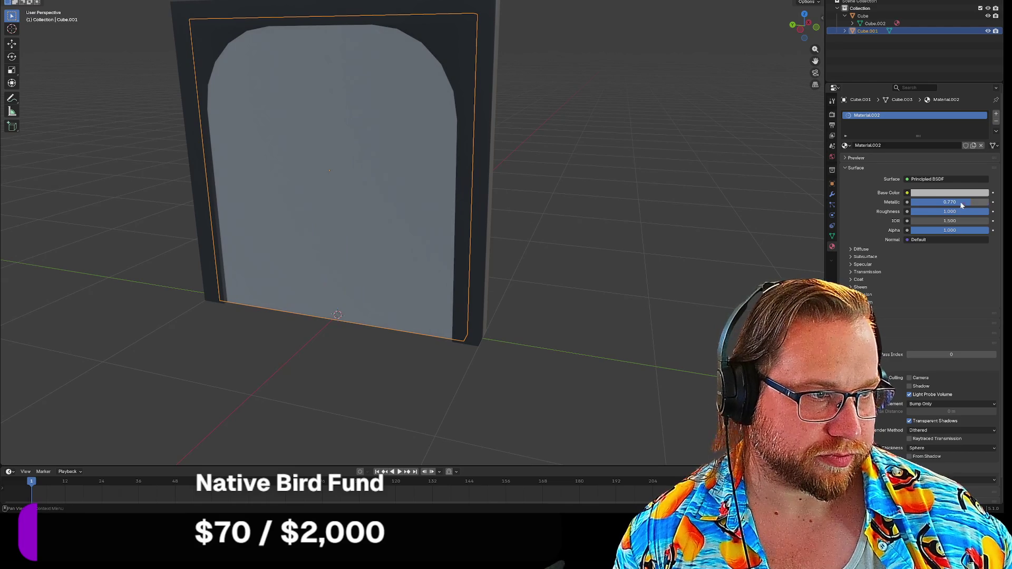
pyautogui.click(861, 264)
pyautogui.click(574, 99)
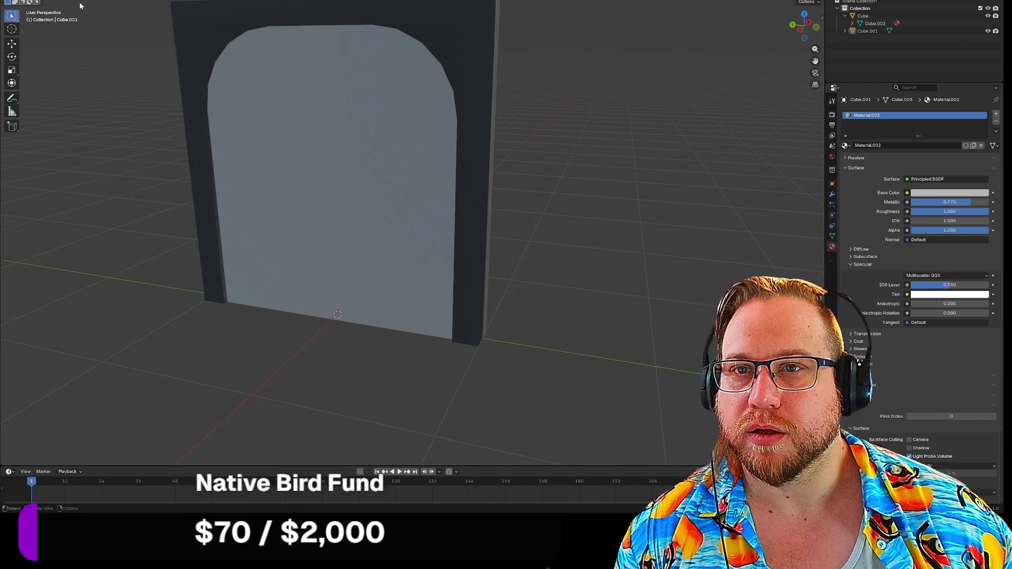
pyautogui.click(15, 6)
# Step: Start a glTF 2.0 export and browse to the mesh-learning folder
pyautogui.moveTo(40, 96)
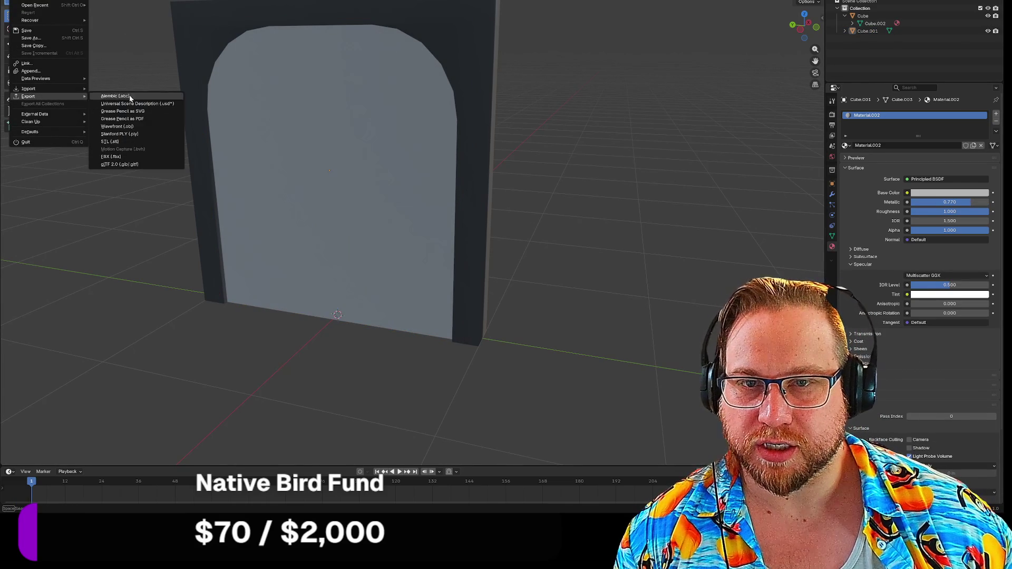
pyautogui.click(129, 165)
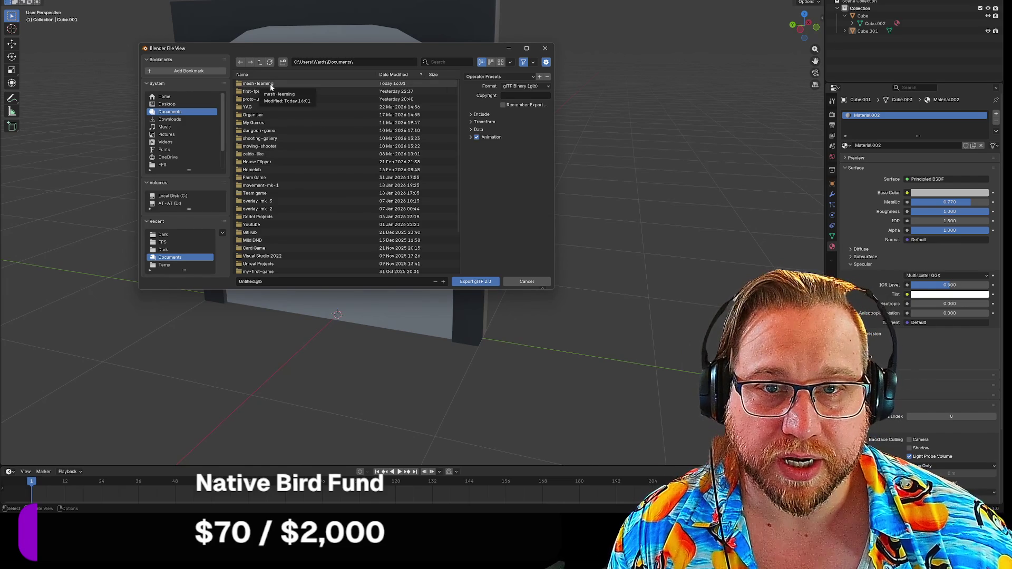
pyautogui.doubleClick(270, 84)
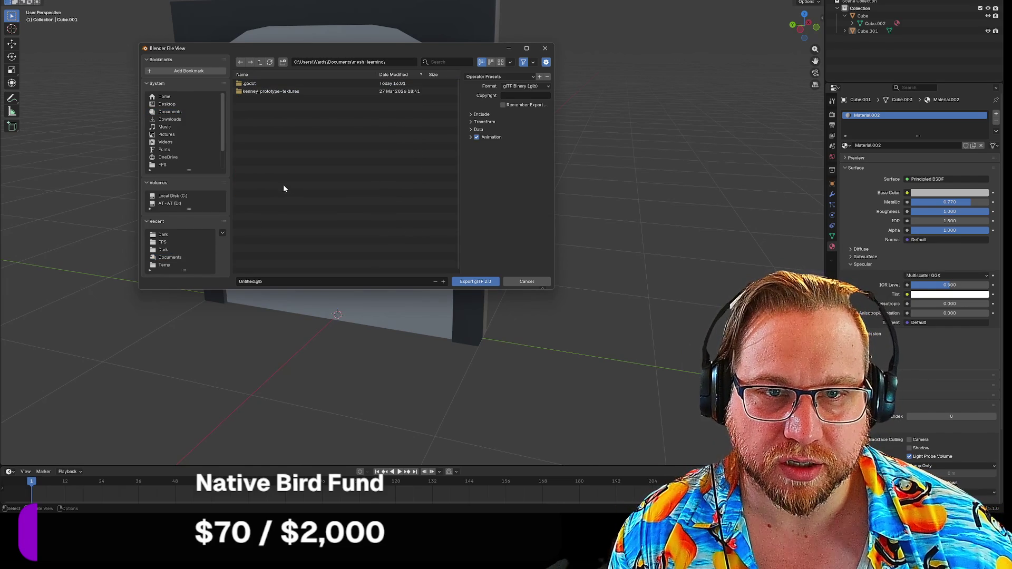
pyautogui.doubleClick(248, 83)
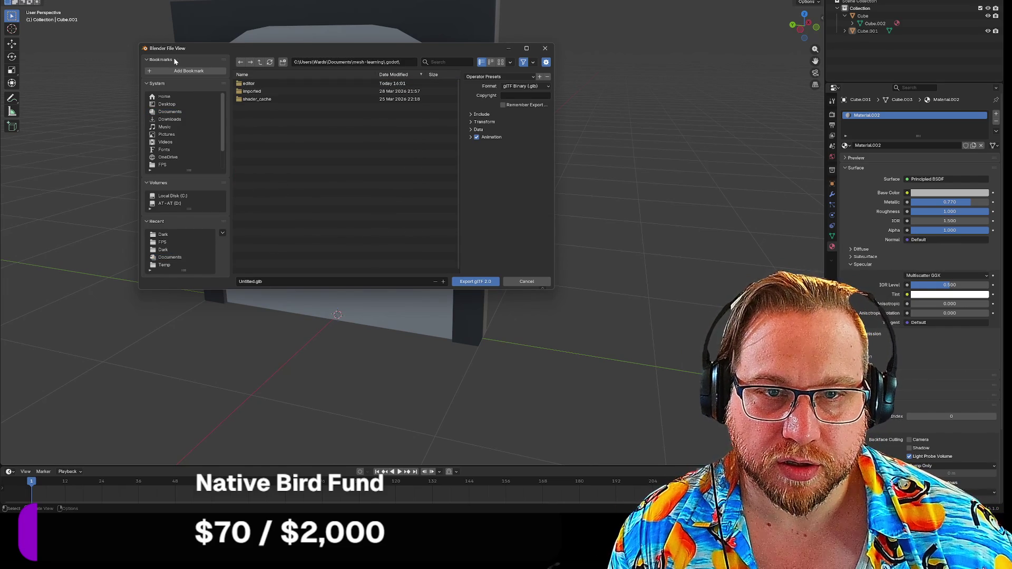
pyautogui.click(259, 62)
# Step: Name the file Door, export it as Door.glb, then quit Blender
pyautogui.click(248, 281)
pyautogui.write('dOOR')
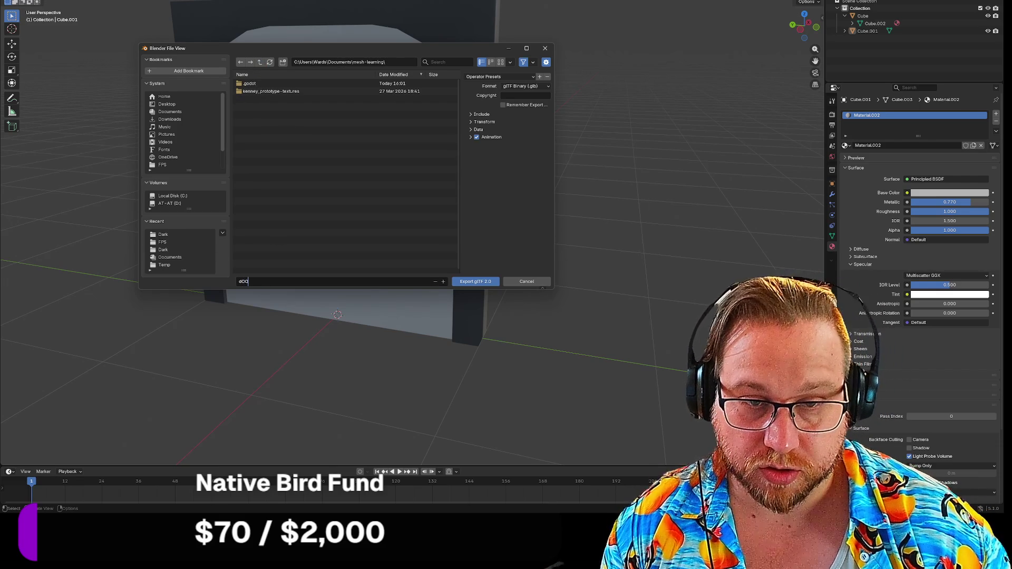
pyautogui.press('BackSpace')
pyautogui.press('BackSpace')
pyautogui.press('BackSpace')
pyautogui.write('Doo')
pyautogui.press('Return')
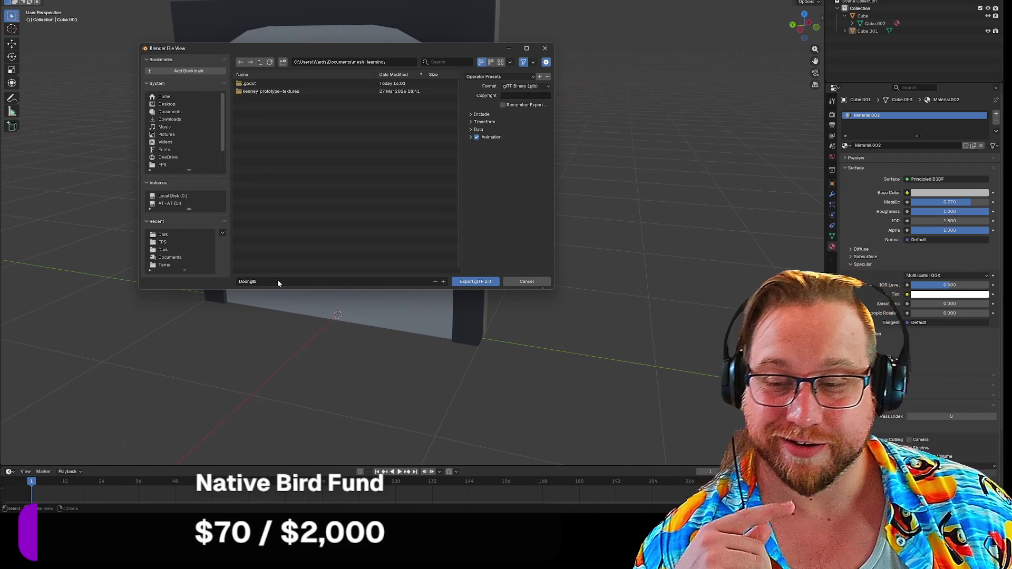
pyautogui.click(479, 282)
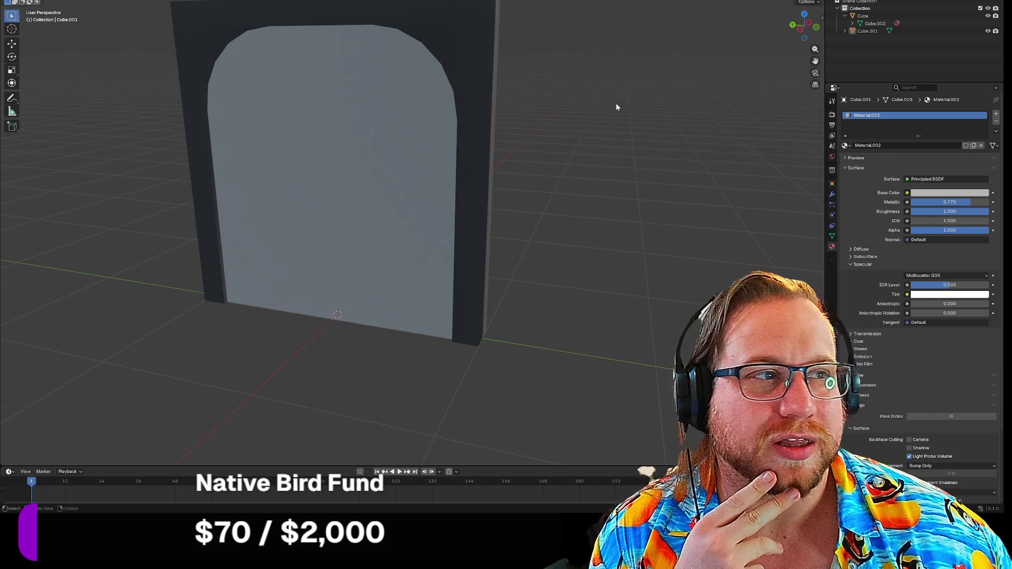
pyautogui.hotkey('ctrl', 'q')
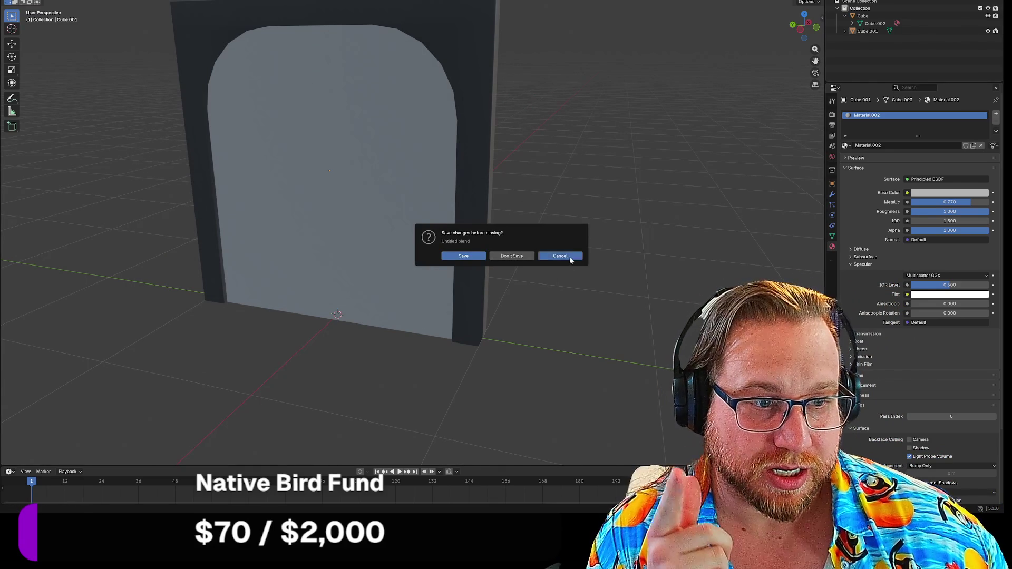
# Step: Dismiss the save prompt, select door panel Cube.001 and add a Basis shape key to it
pyautogui.click(570, 260)
pyautogui.click(329, 140)
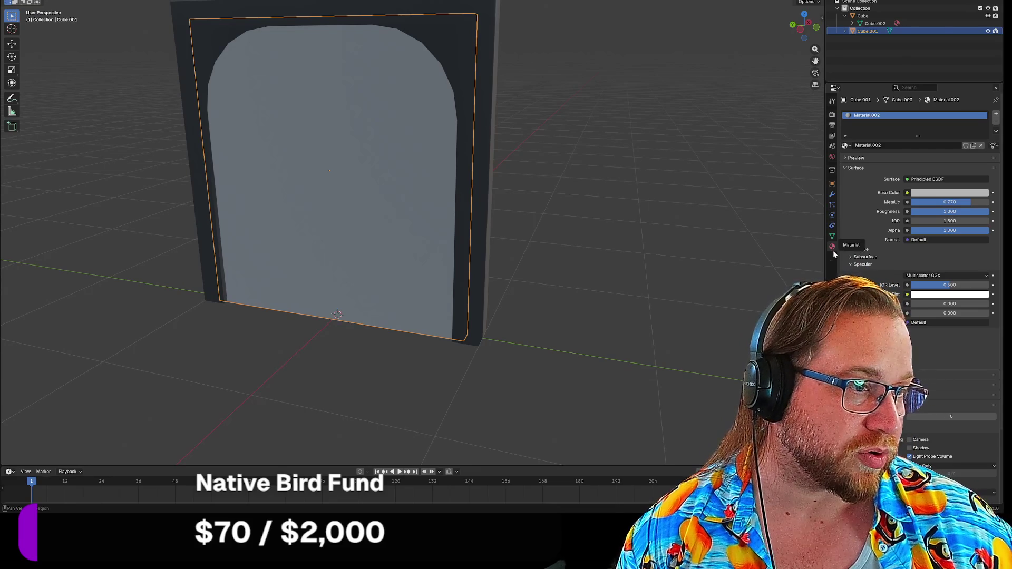
pyautogui.rightClick(321, 116)
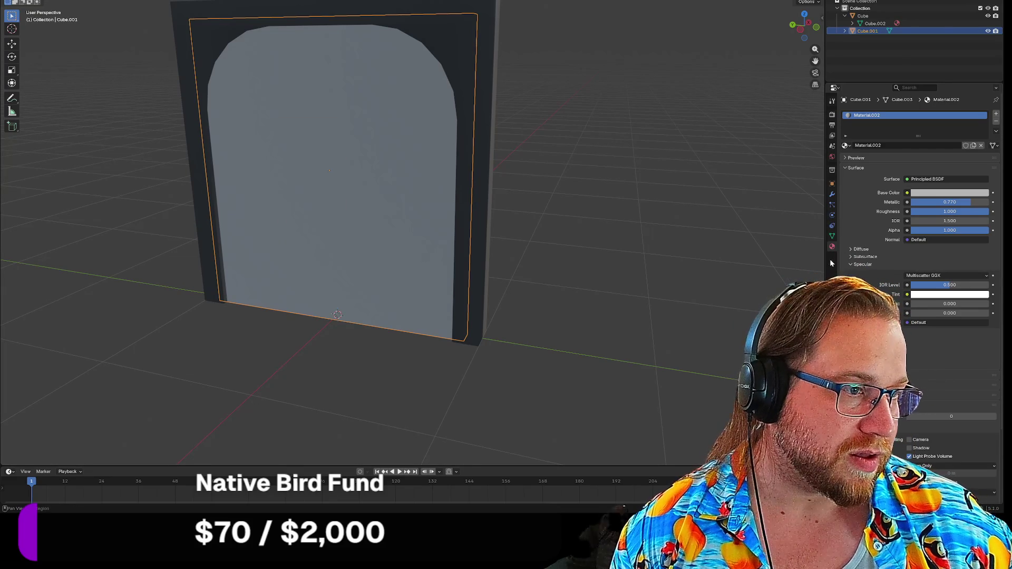
pyautogui.click(832, 226)
pyautogui.click(833, 235)
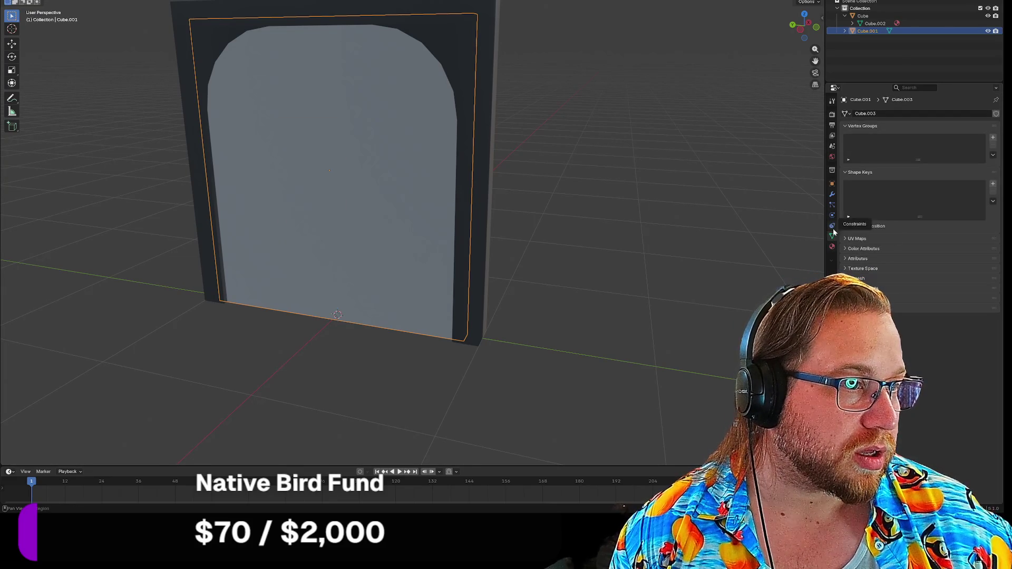
pyautogui.rightClick(870, 195)
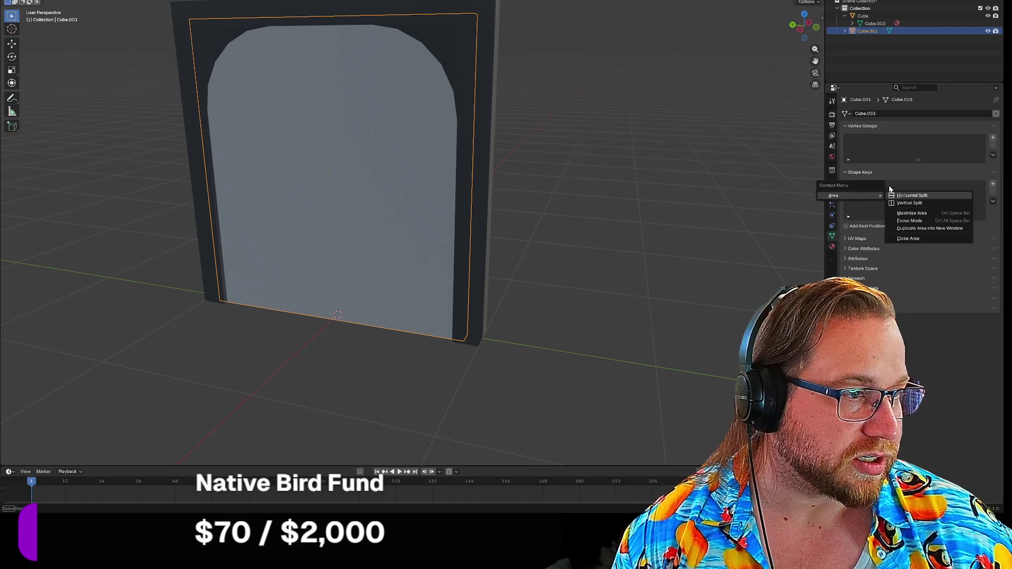
pyautogui.click(993, 185)
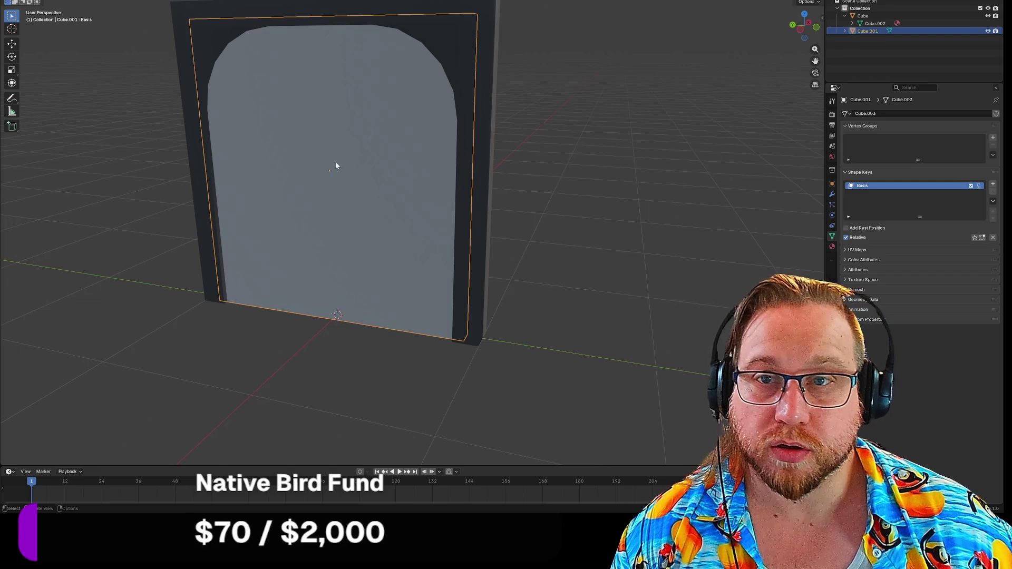
pyautogui.press('g')
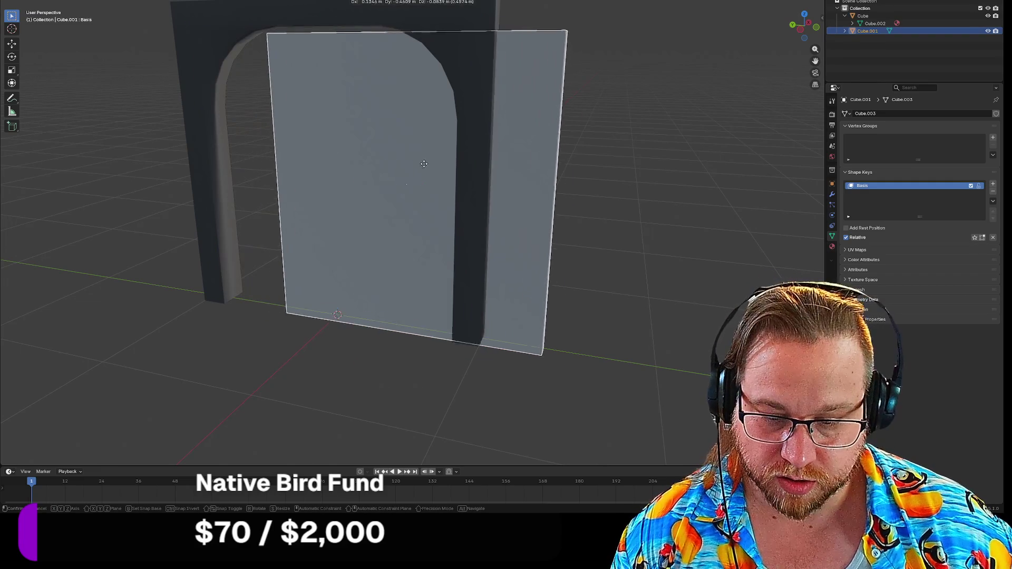
pyautogui.press('y')
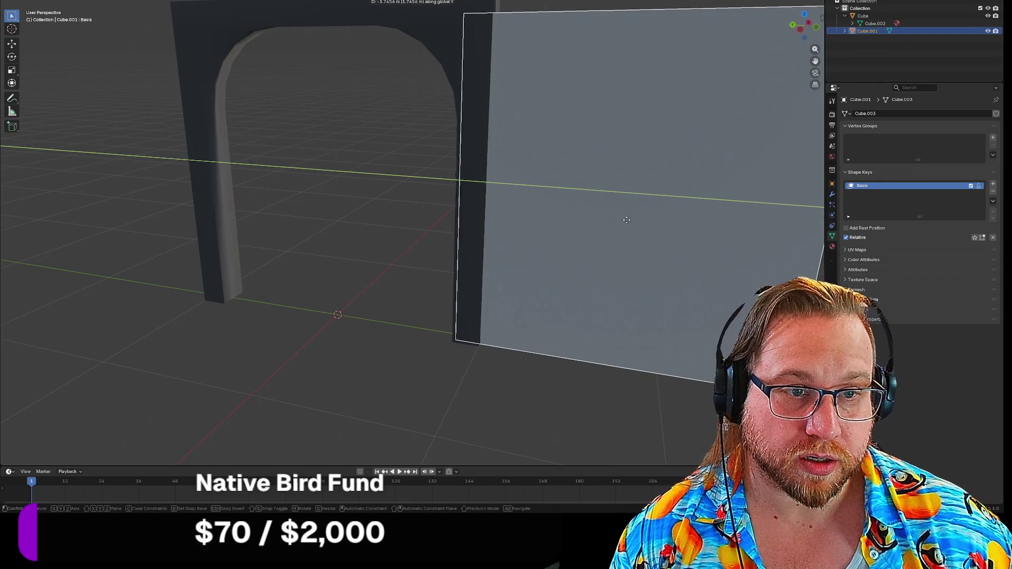
pyautogui.click(604, 216)
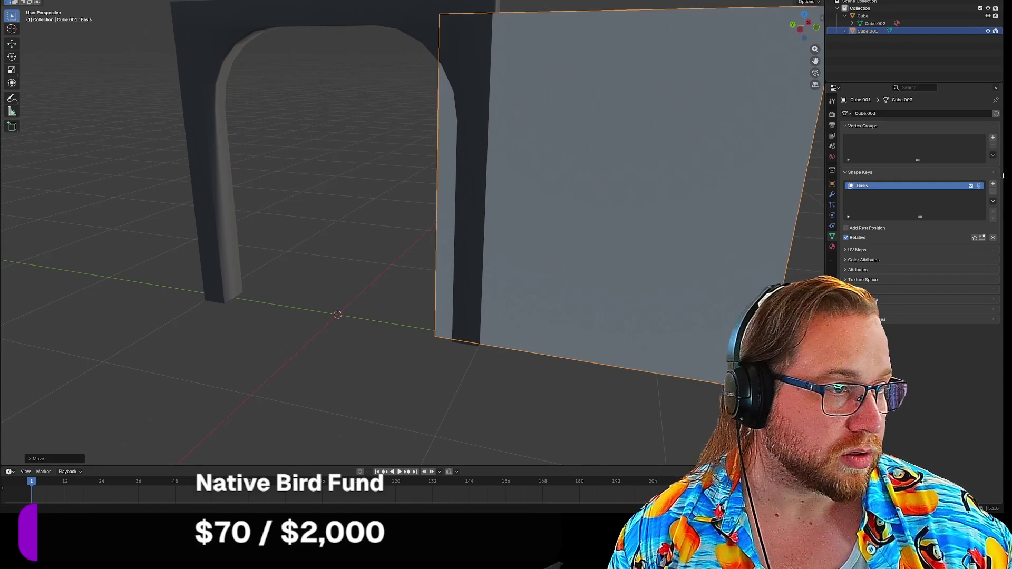
pyautogui.click(993, 184)
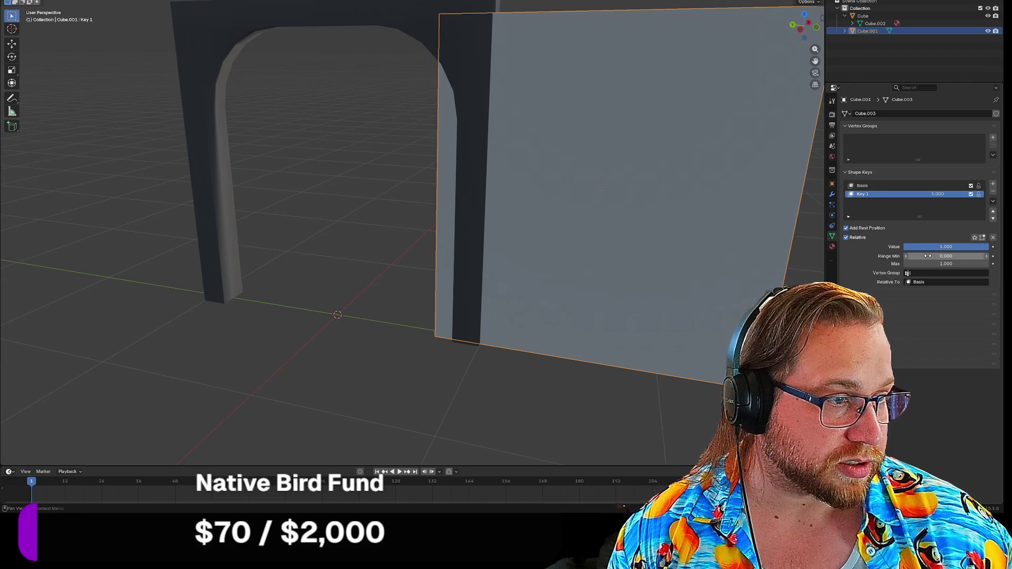
pyautogui.press('Return')
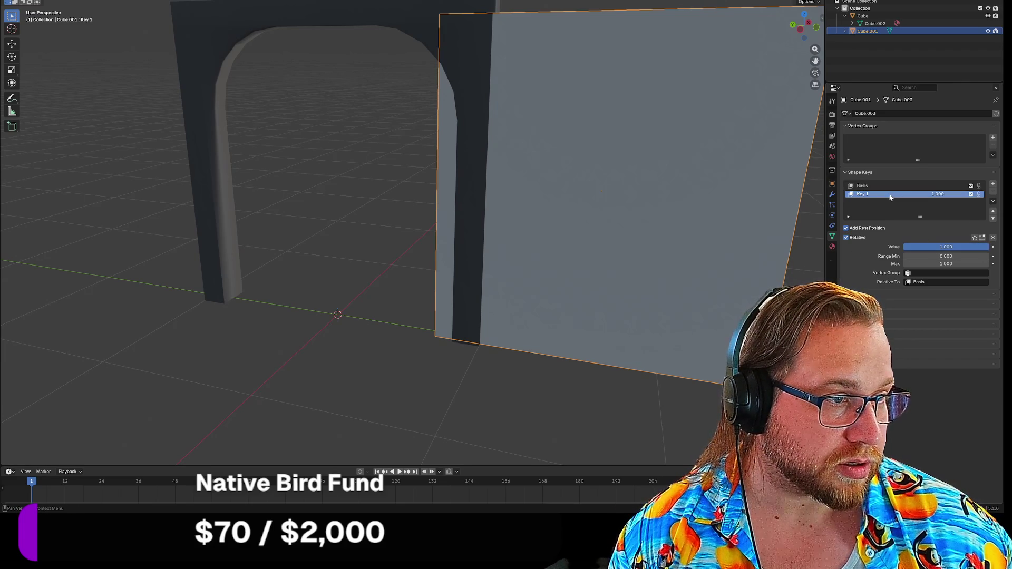
pyautogui.click(885, 185)
pyautogui.click(886, 194)
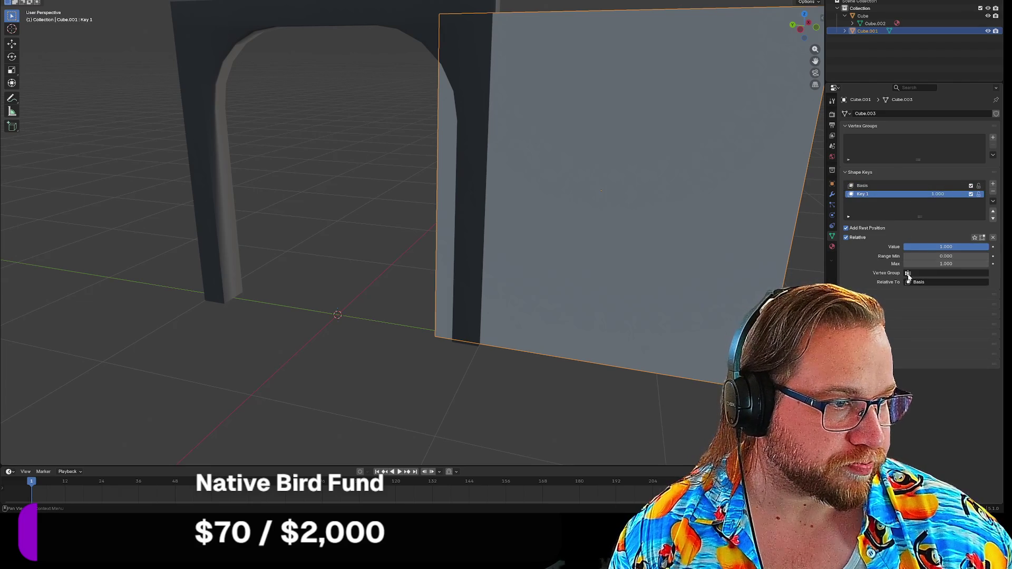
pyautogui.click(877, 185)
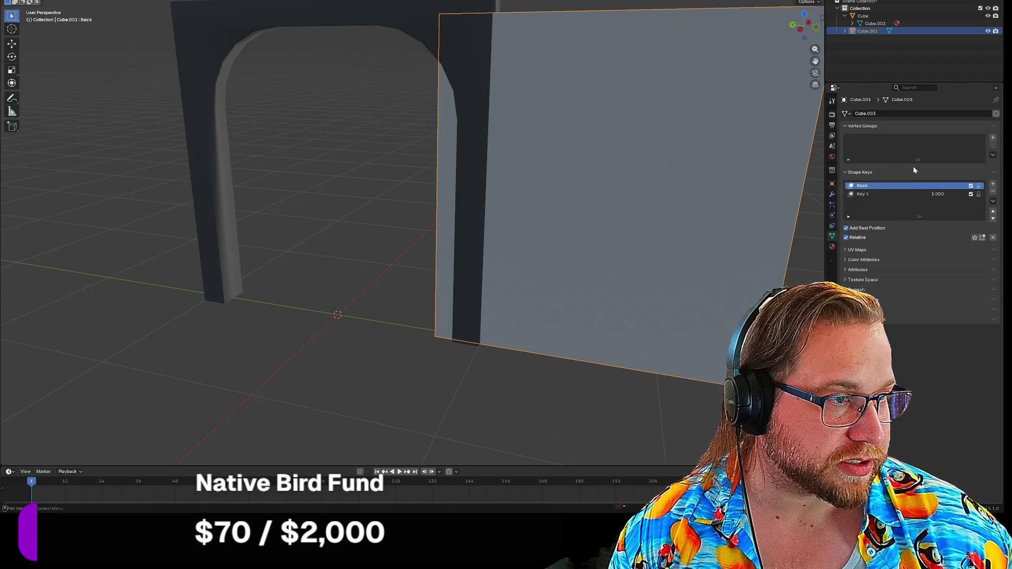
pyautogui.click(907, 194)
pyautogui.moveTo(974, 249); pyautogui.dragTo(904, 248)
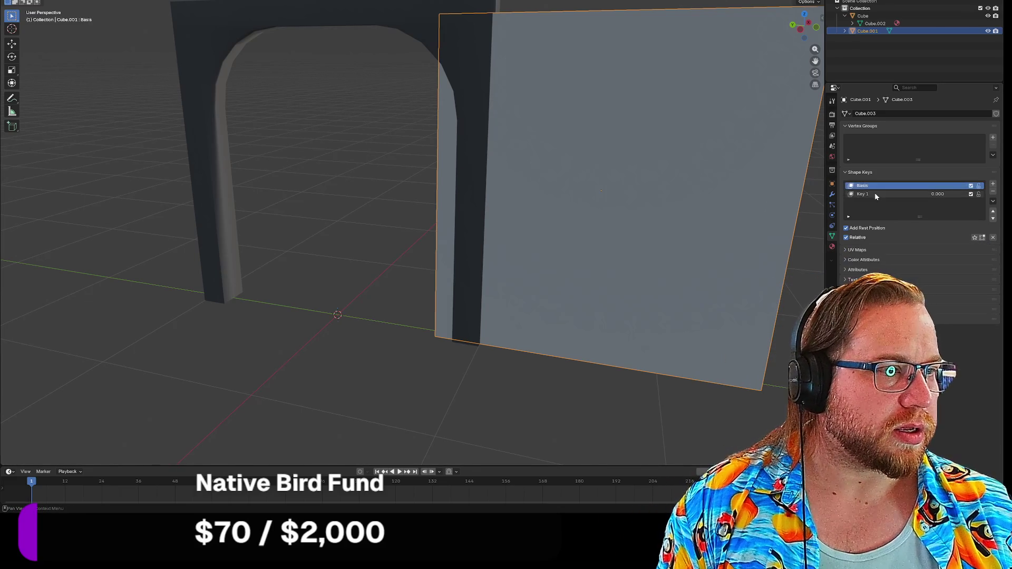
pyautogui.hotkey('ctrl', 'z')
pyautogui.hotkey('ctrl', 'z')
pyautogui.hotkey('ctrl', 'z')
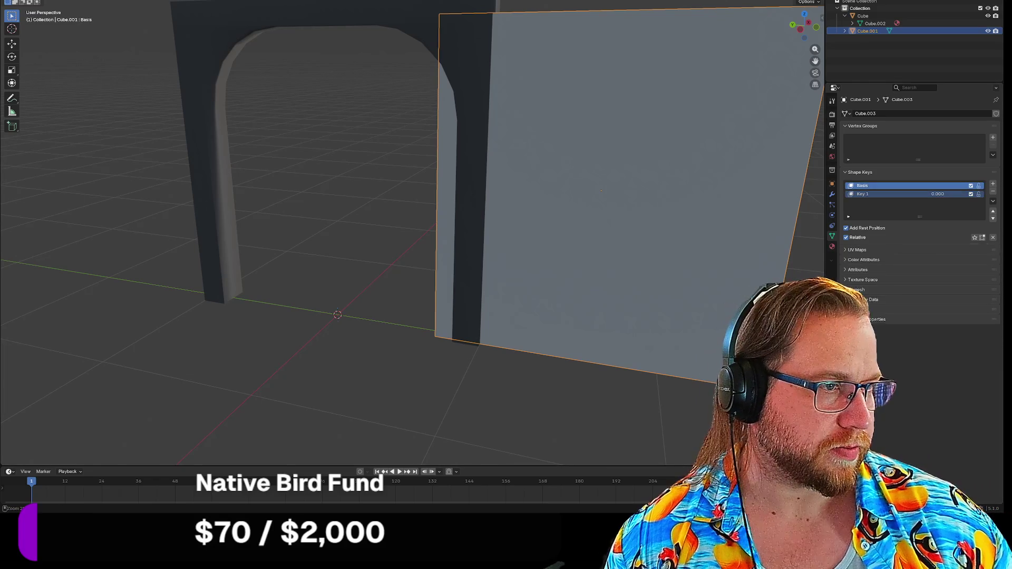
pyautogui.hotkey('ctrl', 'z')
pyautogui.hotkey('ctrl', 'z')
pyautogui.hotkey('ctrl', 'z')
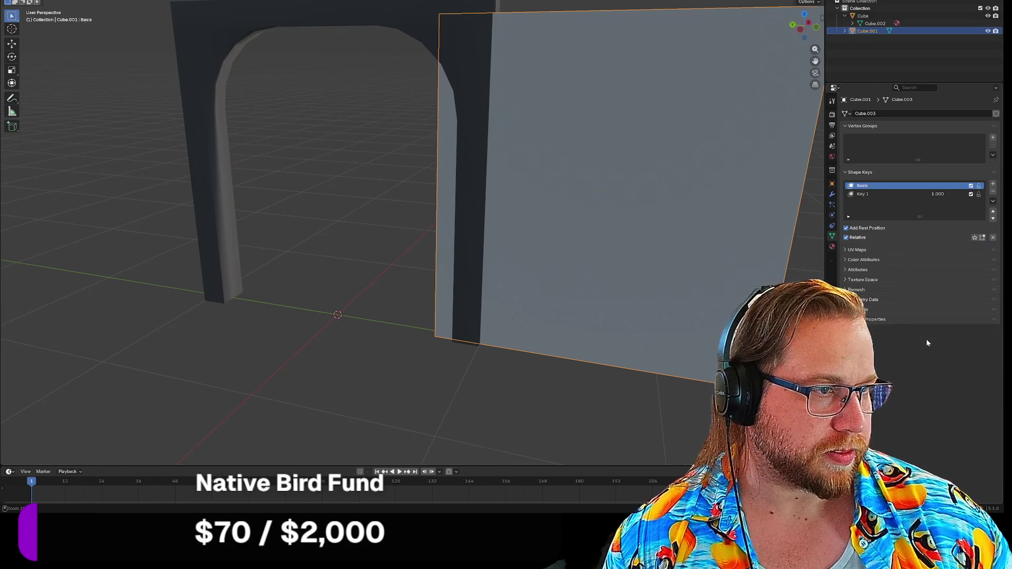
pyautogui.hotkey('ctrl', 'z')
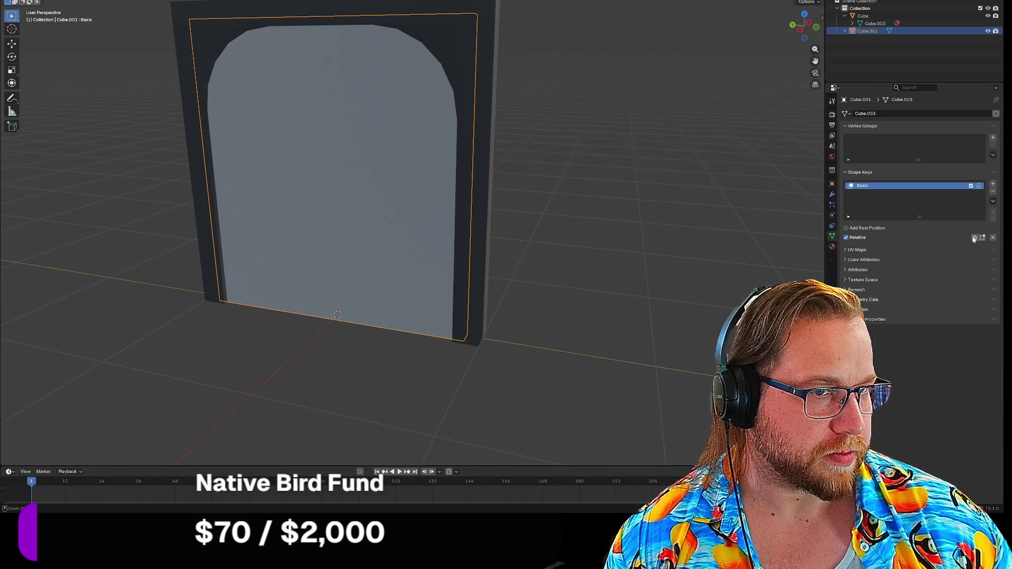
# Step: Redo adding Key 1 and slide the door out to the right along Y
pyautogui.hotkey('ctrl', 'z')
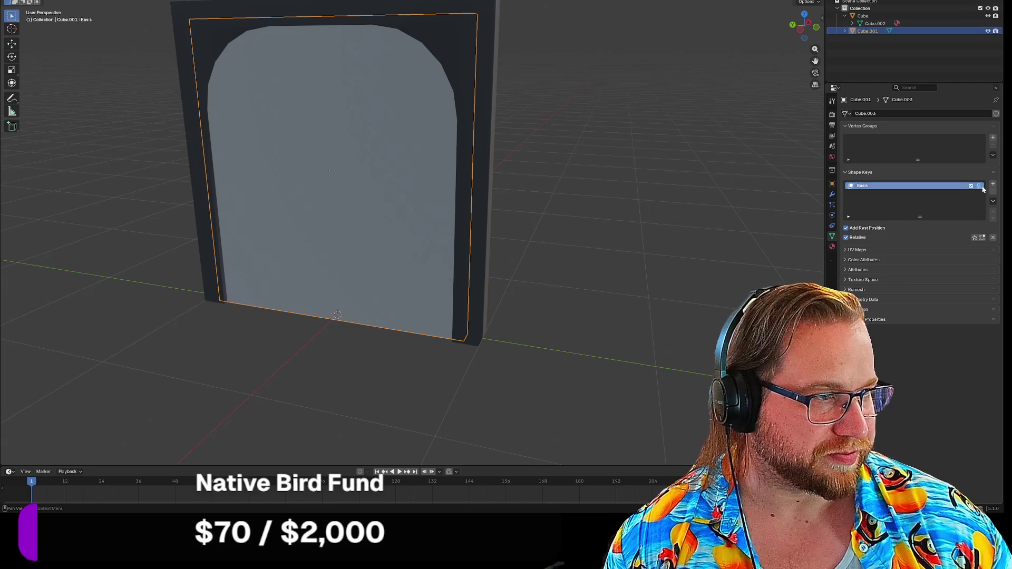
pyautogui.hotkey('ctrl', 'shift', 'z')
pyautogui.hotkey('ctrl', 'shift', 'z')
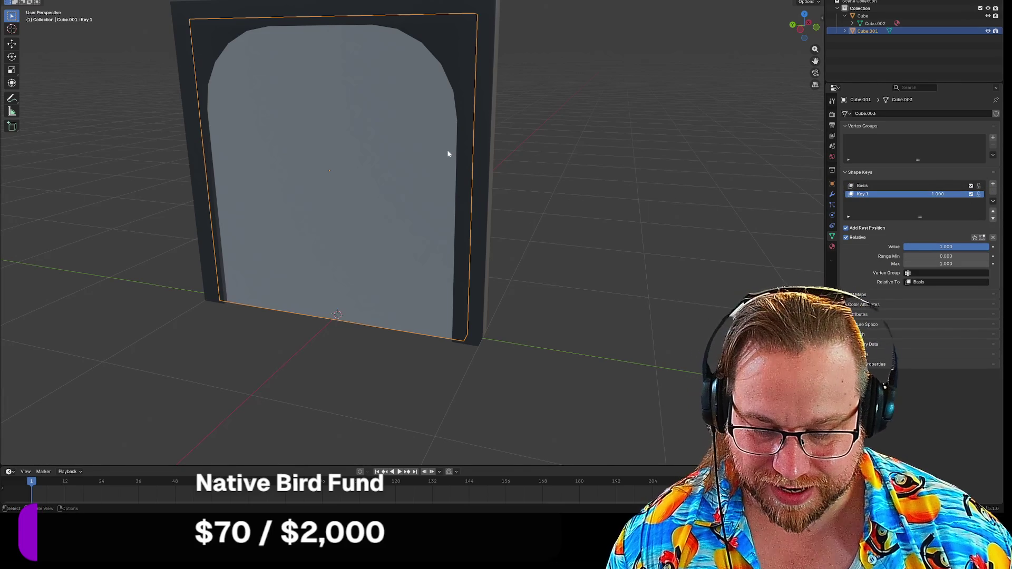
pyautogui.press('g')
pyautogui.press('y')
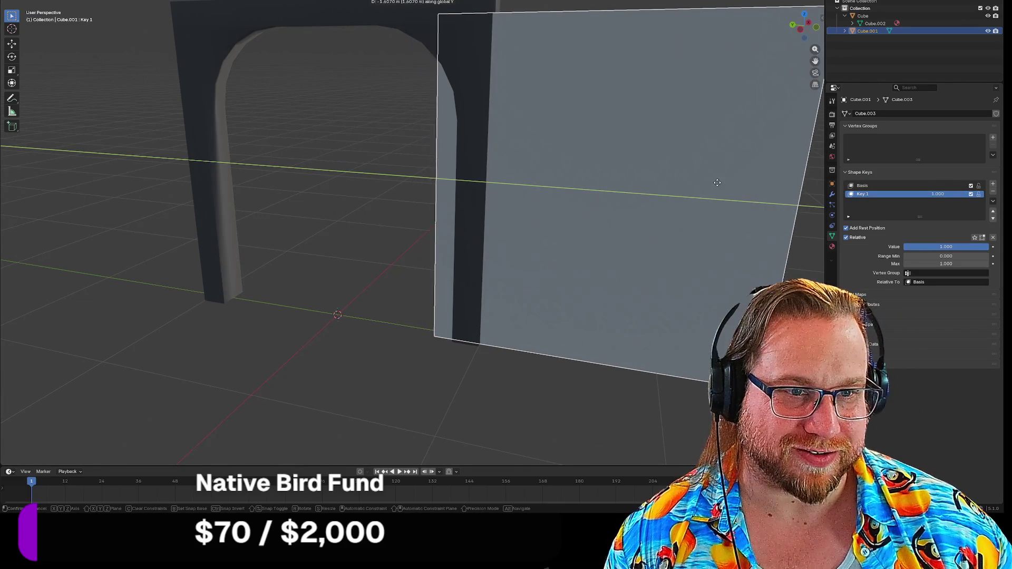
pyautogui.click(759, 189)
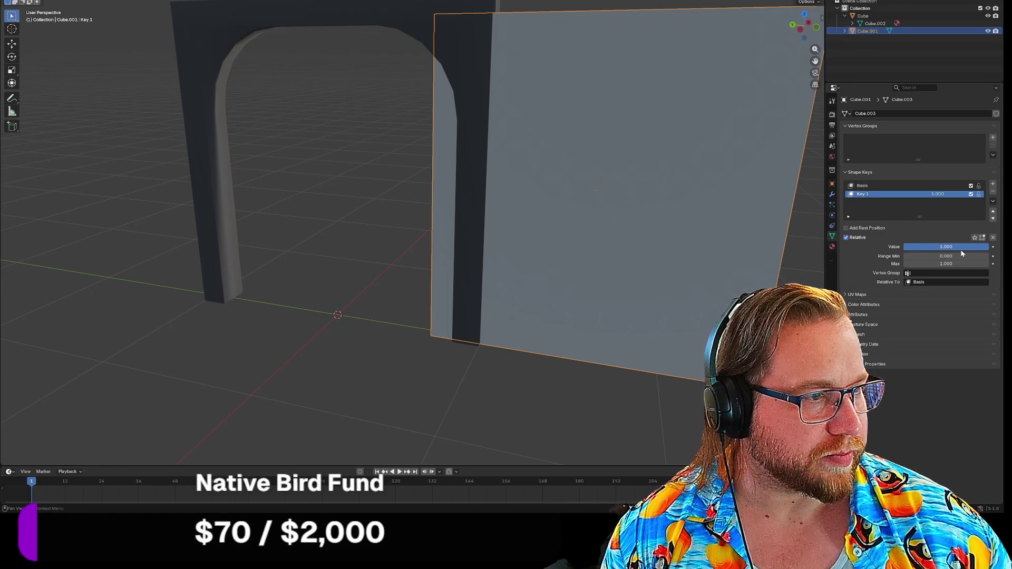
# Step: Switch to the Basis key, then undo back to before Key 1 existed
pyautogui.click(909, 185)
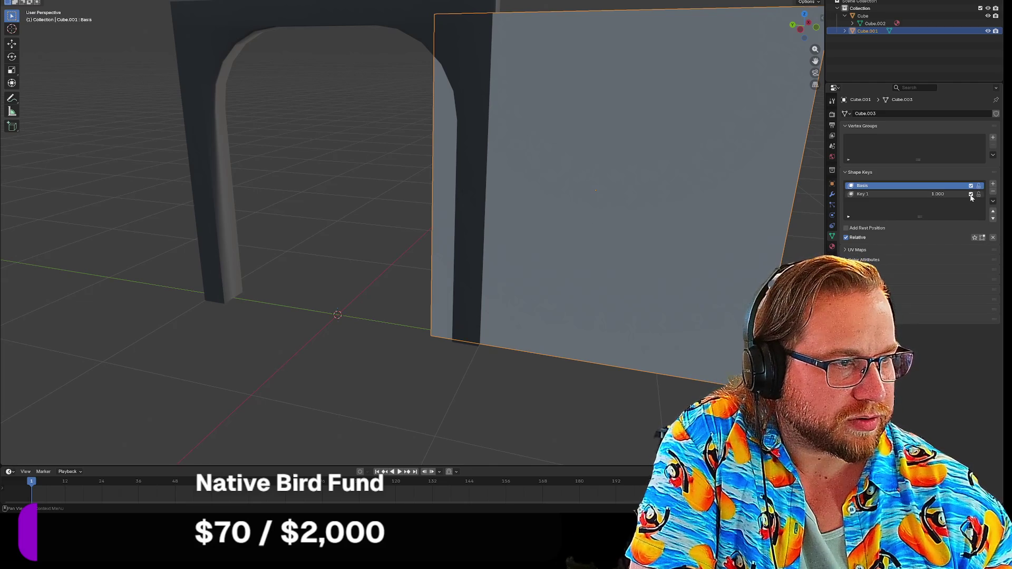
pyautogui.hotkey('ctrl', 'z')
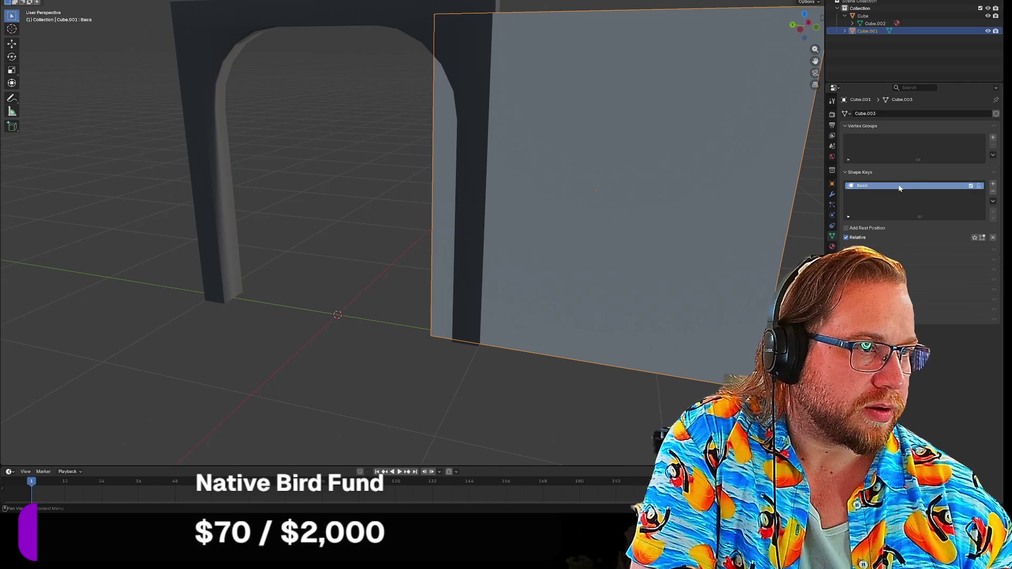
pyautogui.hotkey('ctrl', 'shift', 'z')
pyautogui.hotkey('ctrl', 'shift', 'z')
pyautogui.hotkey('ctrl', 'z')
pyautogui.hotkey('ctrl', 'z')
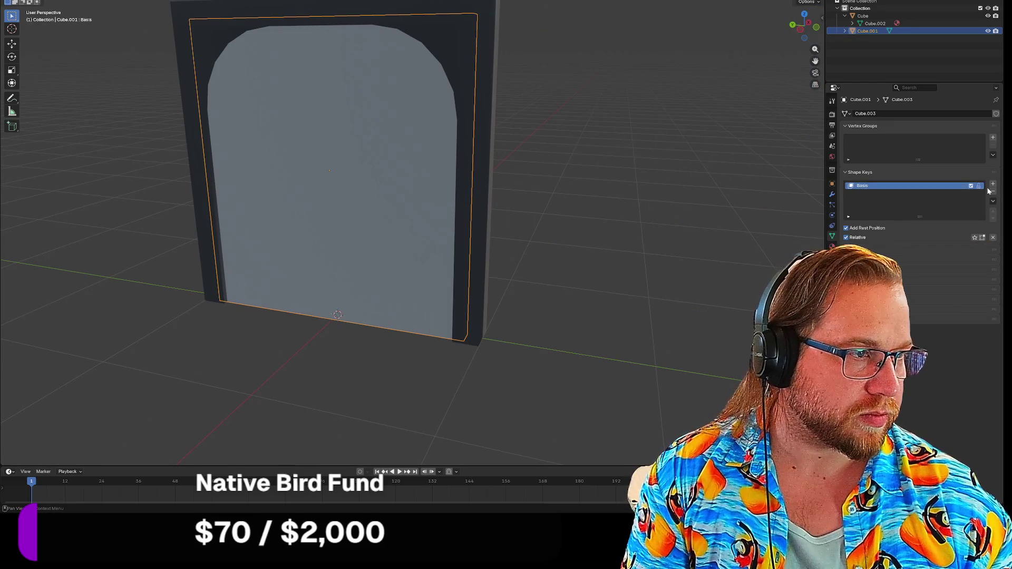
# Step: Clear the door's shape keys, add a fresh Basis and turn off Add Rest Position
pyautogui.rightClick(960, 189)
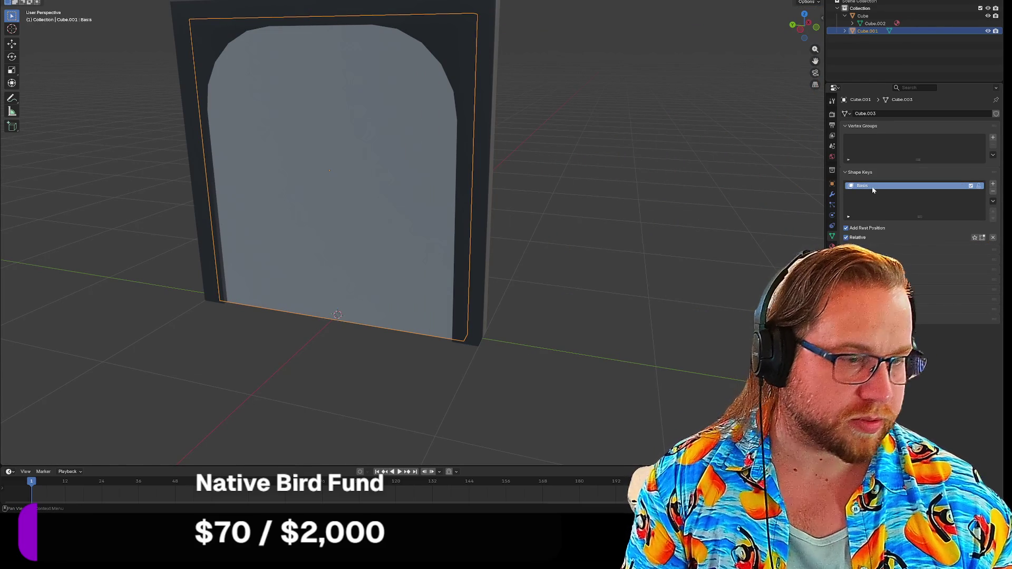
pyautogui.hotkey('ctrl', 'z')
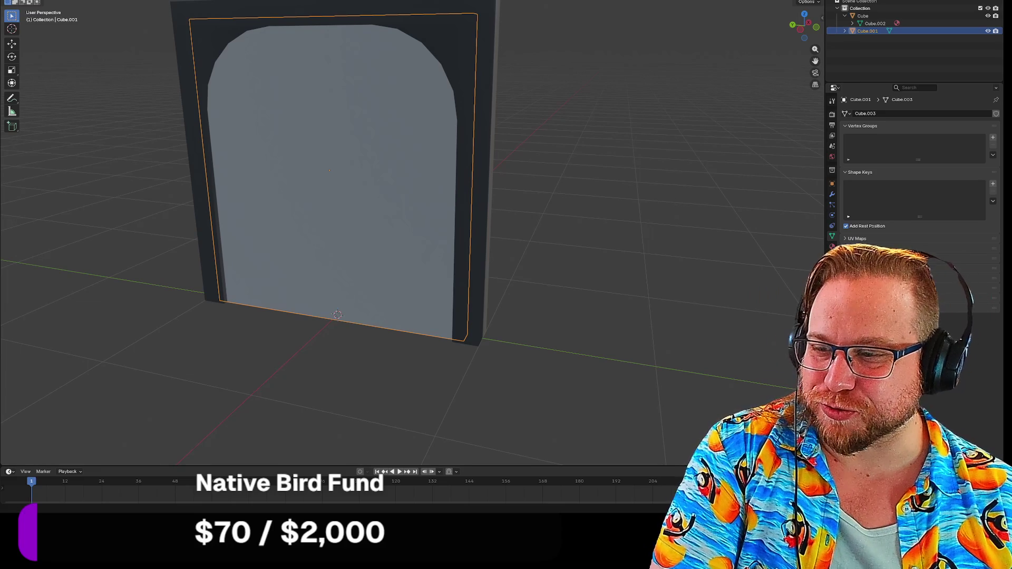
pyautogui.click(992, 184)
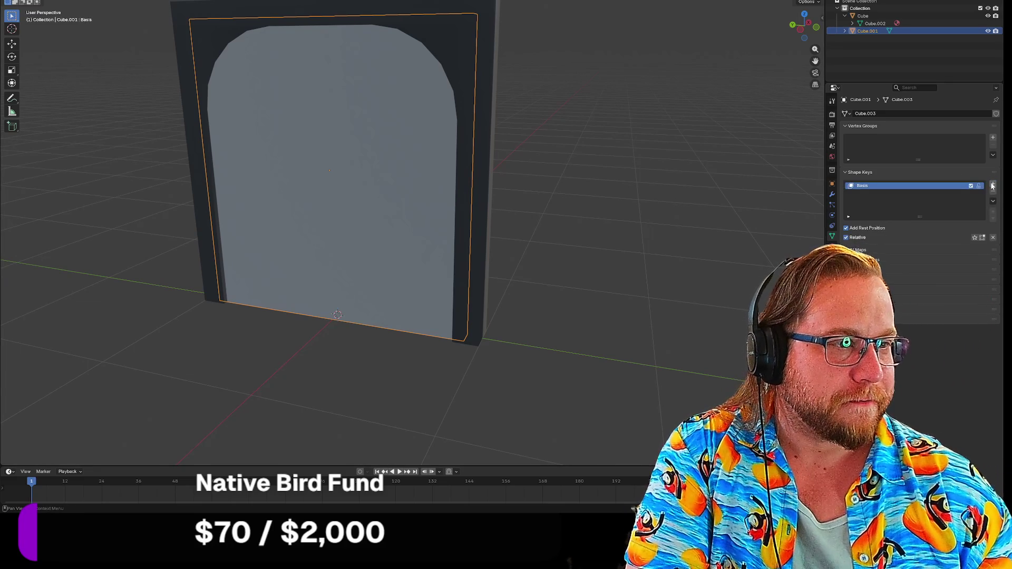
pyautogui.click(846, 228)
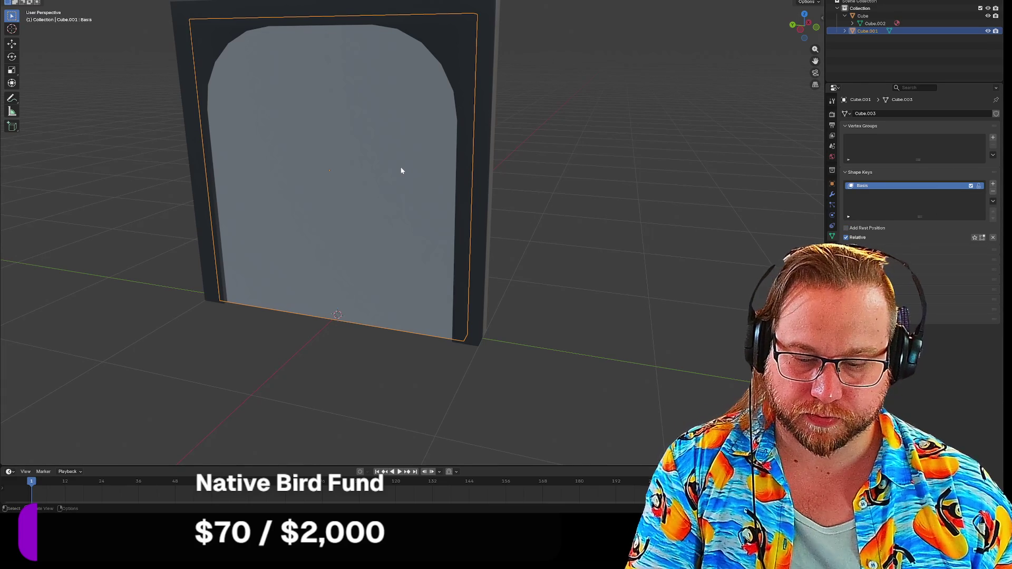
# Step: Slide the door along Y and add Key 1 with its value pushed to 1
pyautogui.press('g')
pyautogui.press('y')
pyautogui.click(878, 199)
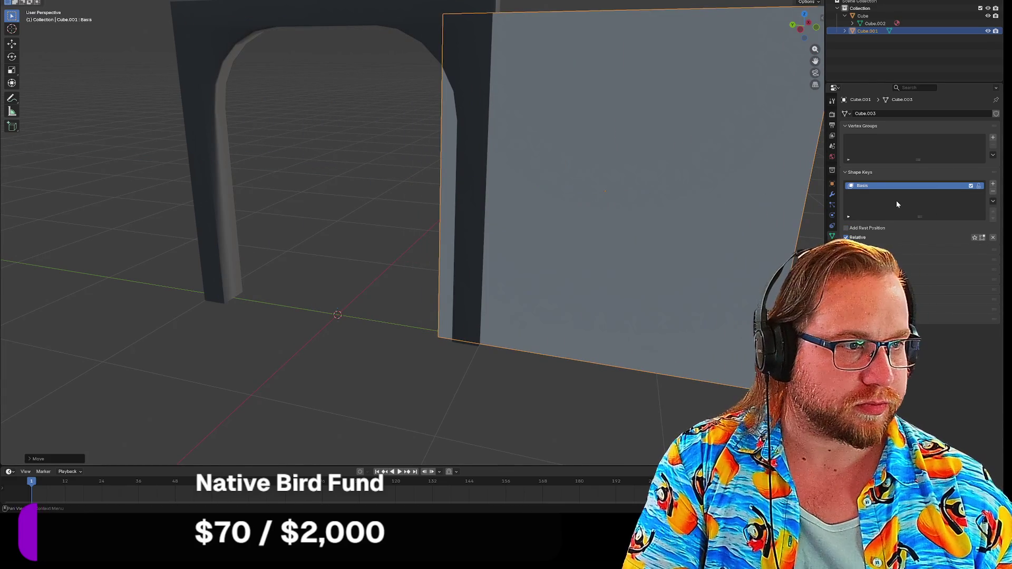
pyautogui.click(993, 184)
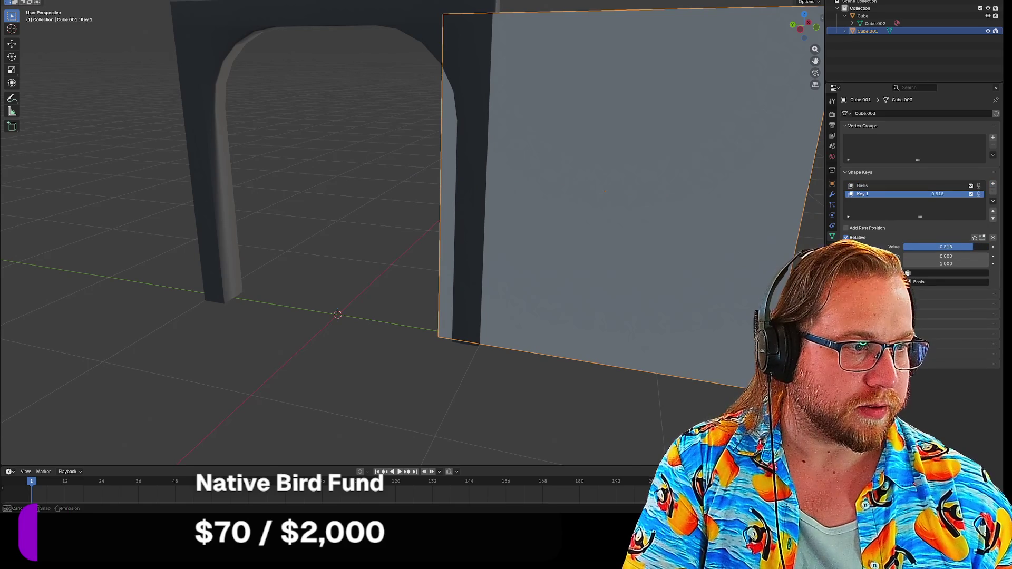
pyautogui.moveTo(927, 247); pyautogui.dragTo(980, 247)
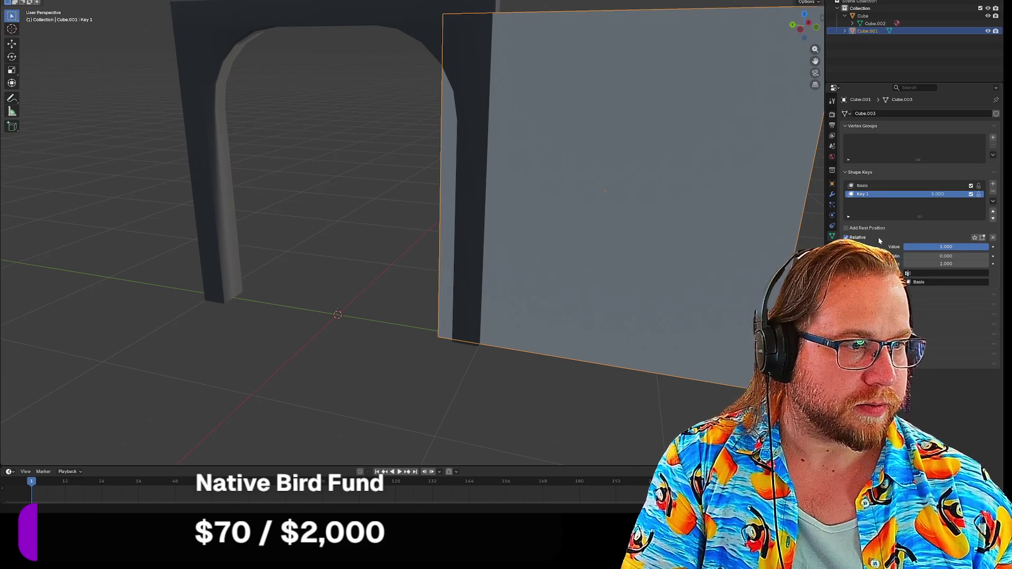
# Step: Undo Key 1 and the slide so the door sits back in the arch with only Basis
pyautogui.click(876, 187)
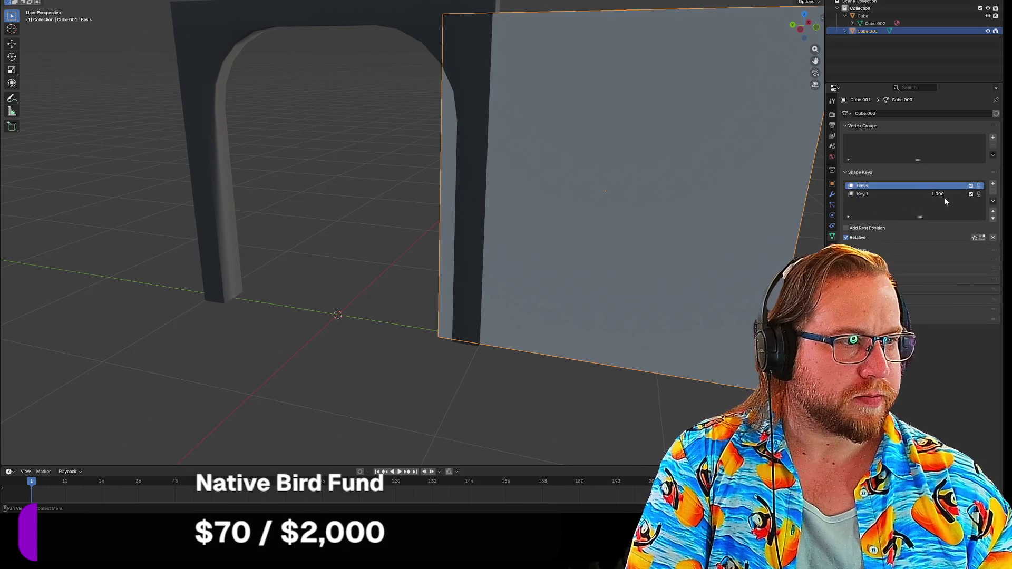
pyautogui.click(899, 196)
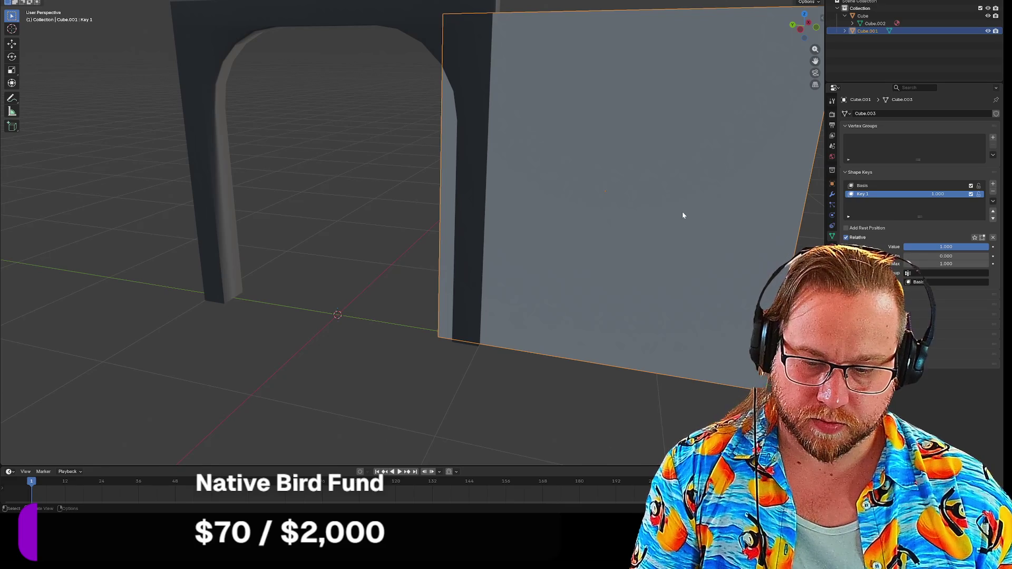
pyautogui.hotkey('ctrl', 'z')
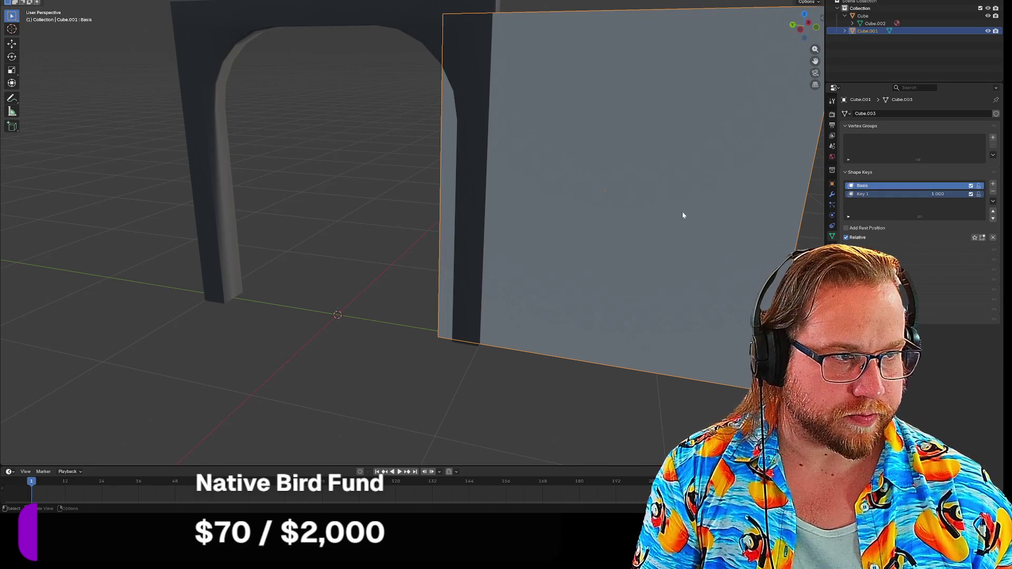
pyautogui.hotkey('ctrl', 'z')
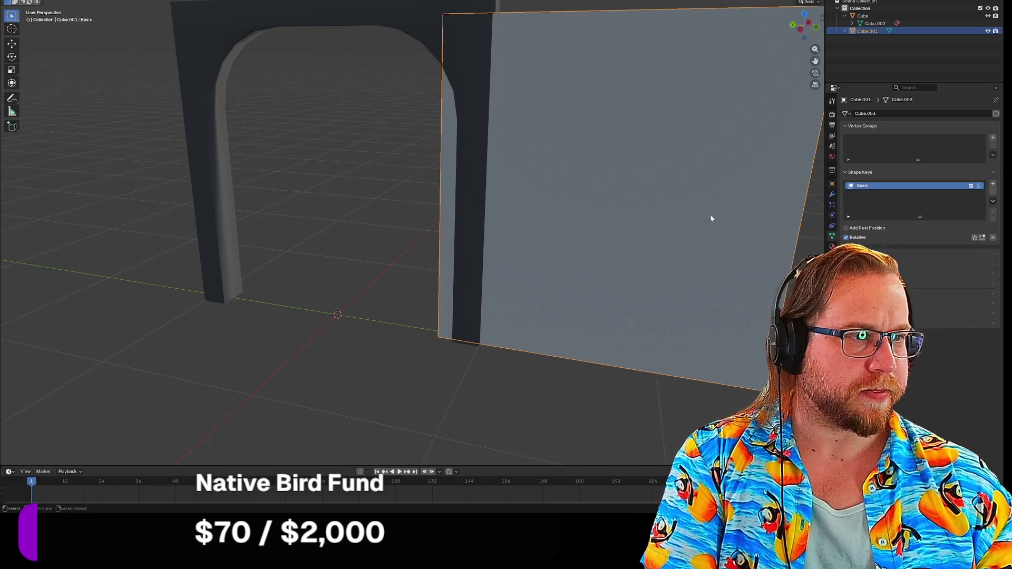
pyautogui.hotkey('ctrl', 'z')
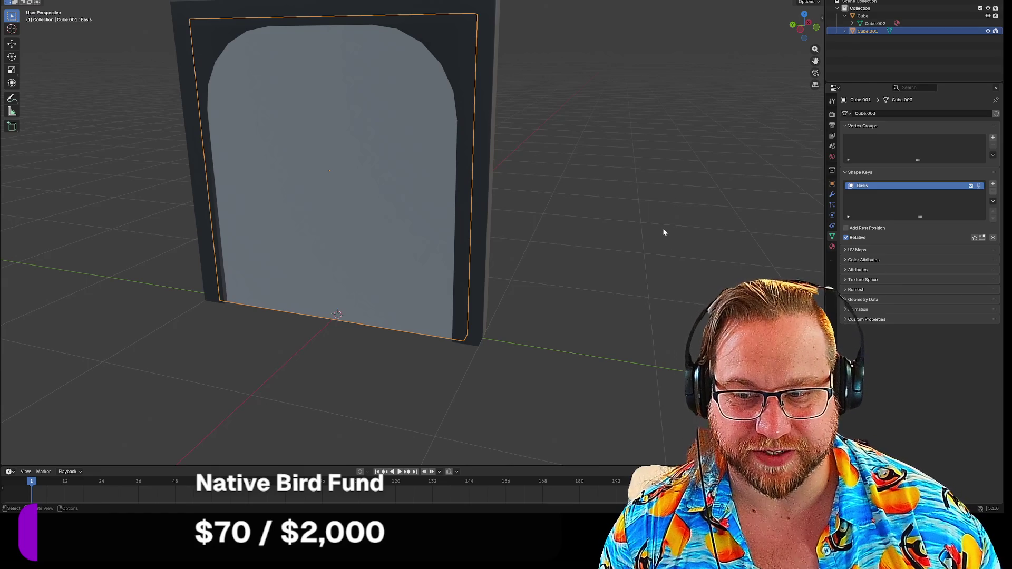
# Step: Enable Add Rest Position and delete the existing Basis shape key
pyautogui.click(845, 228)
pyautogui.rightClick(905, 187)
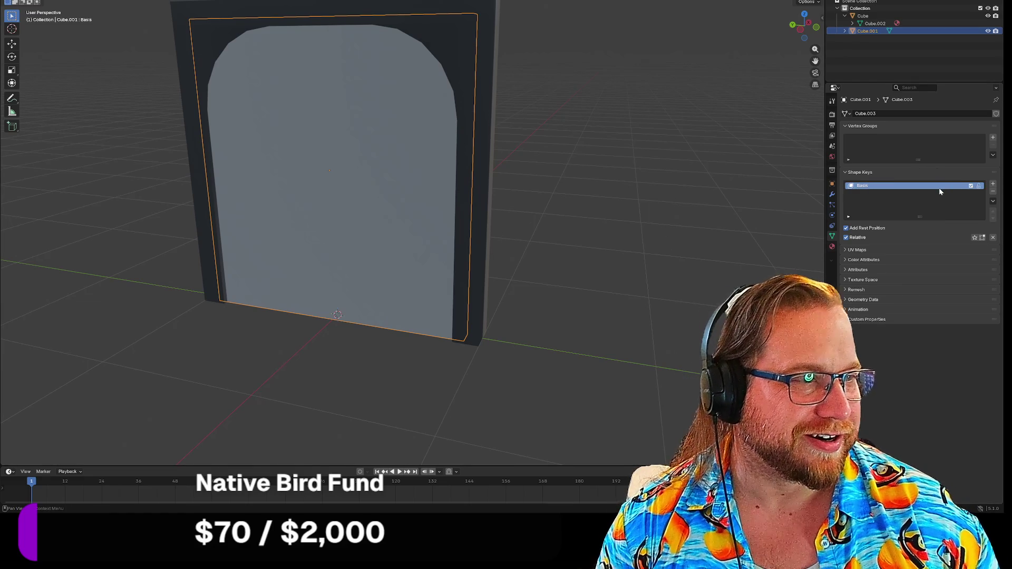
pyautogui.press('Delete')
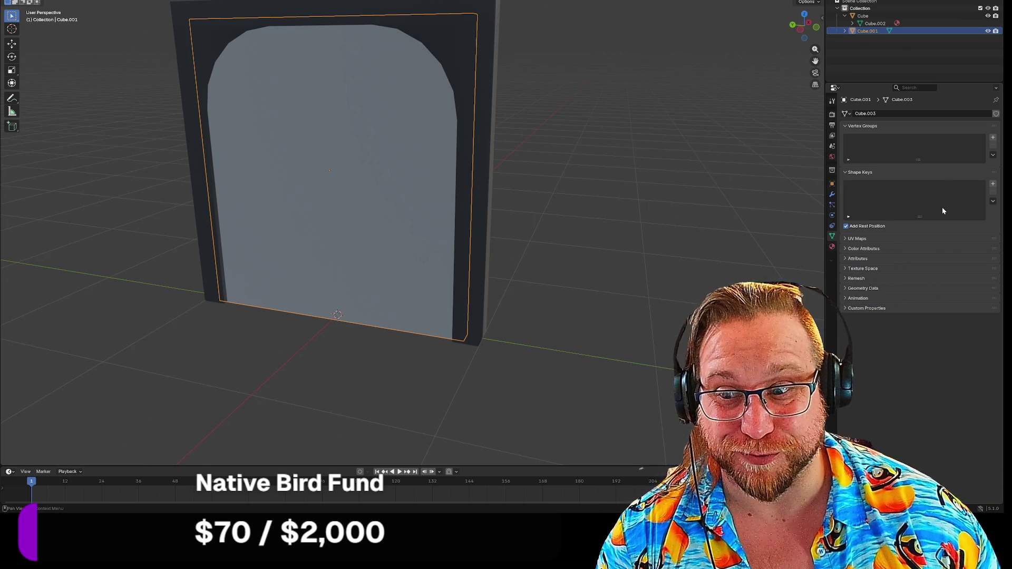
# Step: Add three shape keys to the door: Basis, Key 1 and Key 2
pyautogui.click(993, 184)
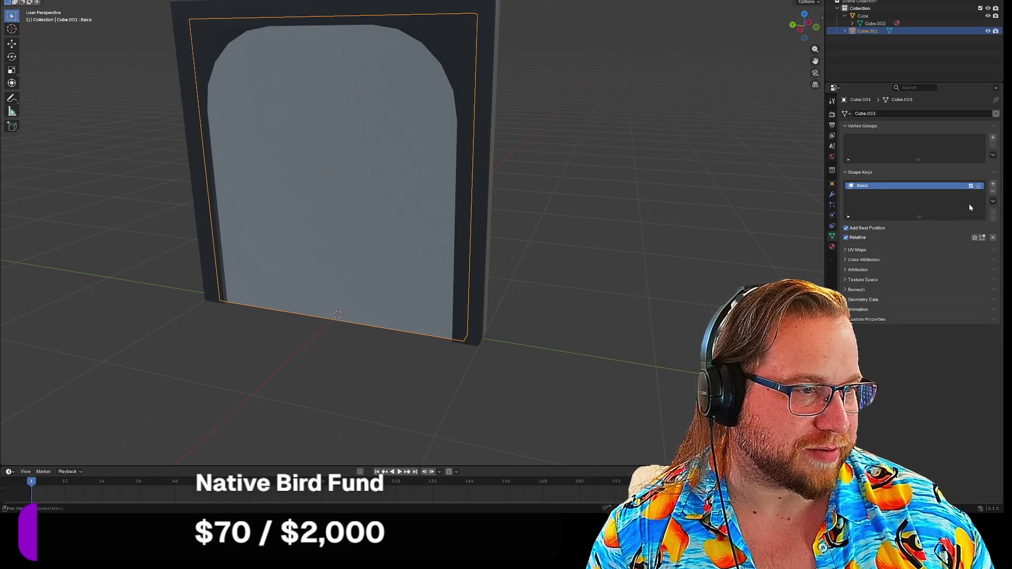
pyautogui.click(993, 185)
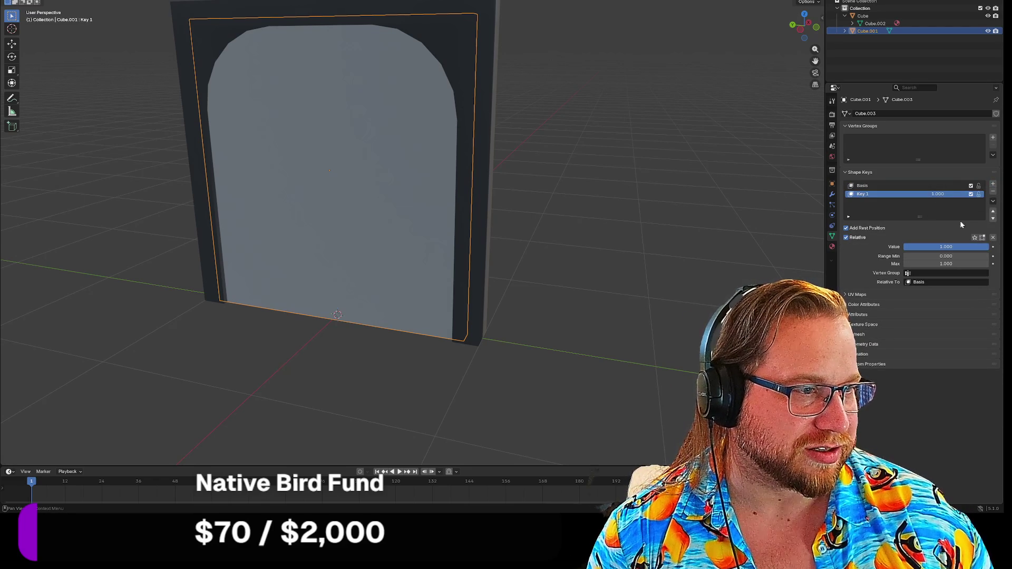
pyautogui.click(993, 185)
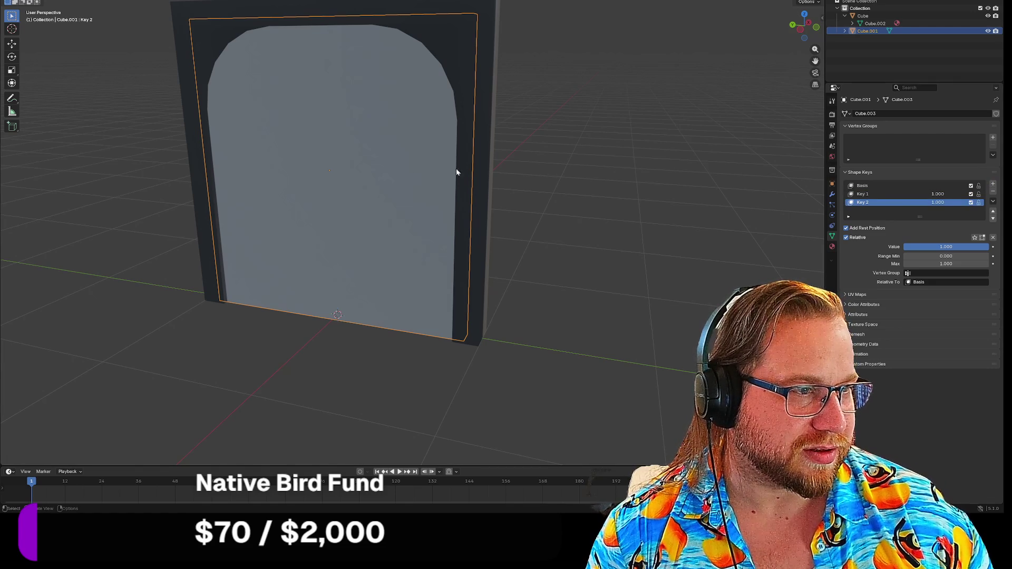
pyautogui.rightClick(332, 160)
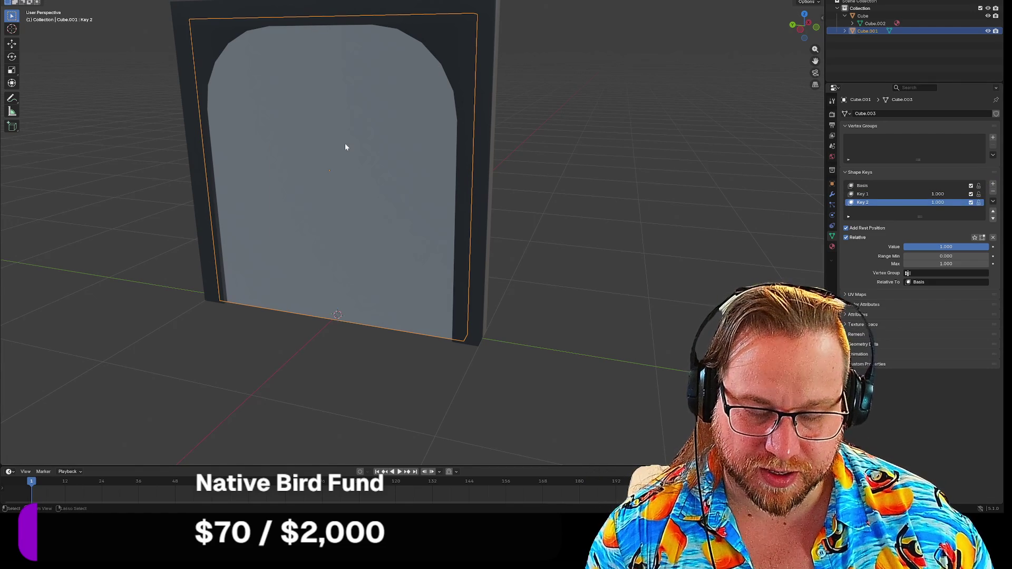
# Step: Slide the door plane along Y to sit beside the arch
pyautogui.press('g')
pyautogui.press('y')
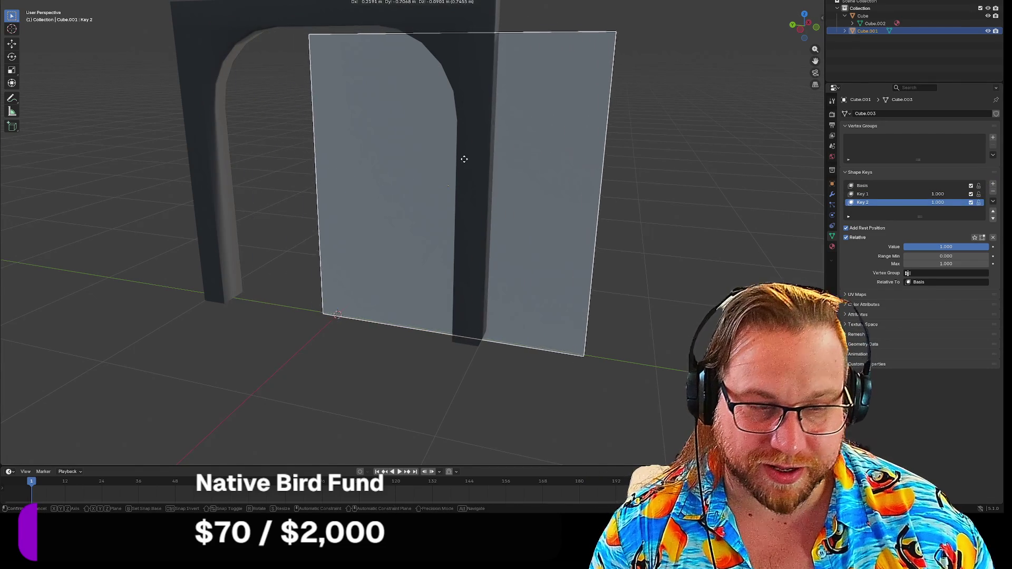
pyautogui.click(611, 187)
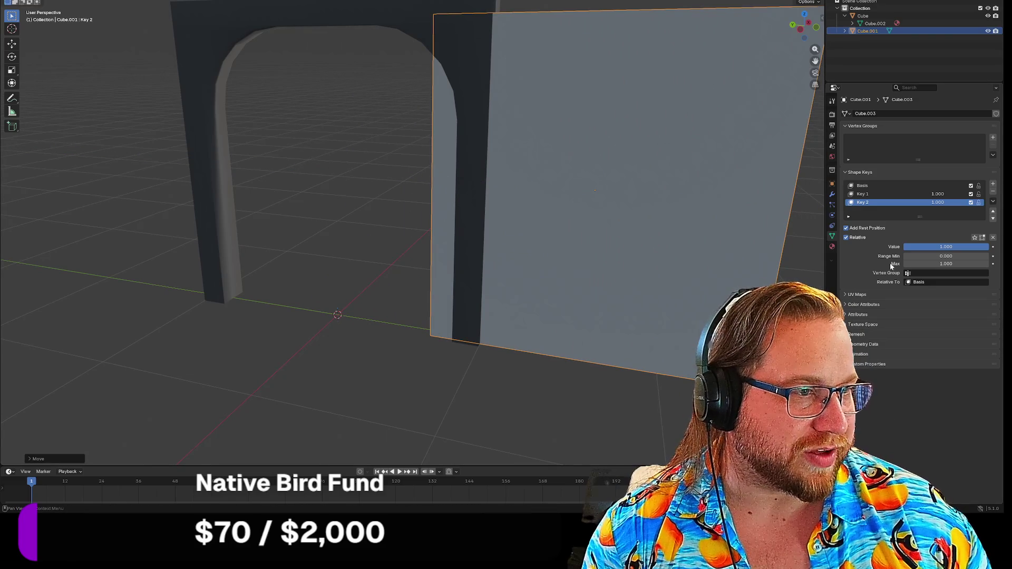
# Step: Try adjusting Key 2's strength, cancel it, and delete all the door's shape keys
pyautogui.moveTo(941, 208)
pyautogui.mouseDown()
pyautogui.moveTo(907, 208)
pyautogui.moveTo(948, 202)
pyautogui.moveTo(875, 209)
pyautogui.mouseUp()
pyautogui.press('Escape')
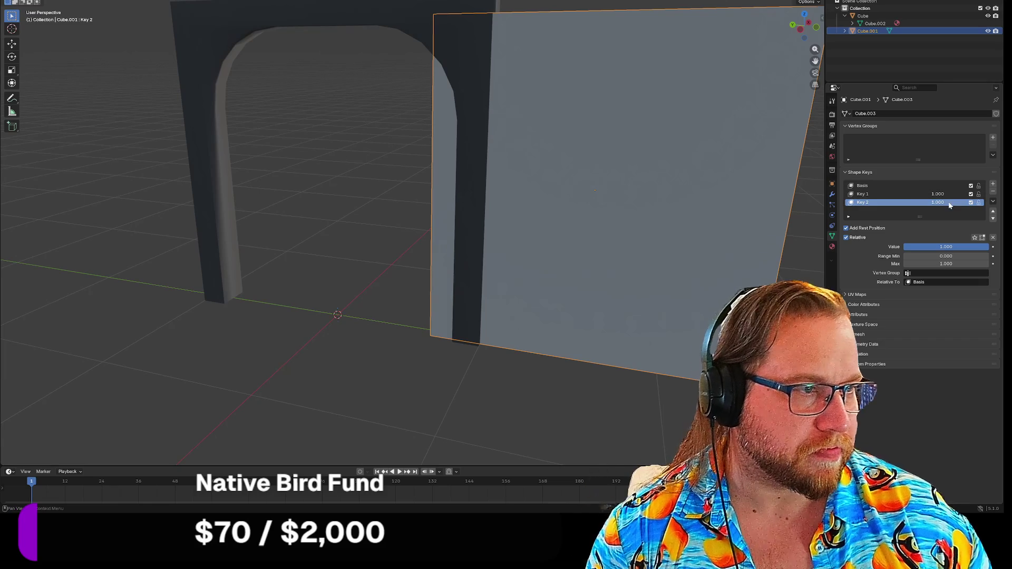
pyautogui.press('Delete')
pyautogui.press('Delete')
pyautogui.press('Delete')
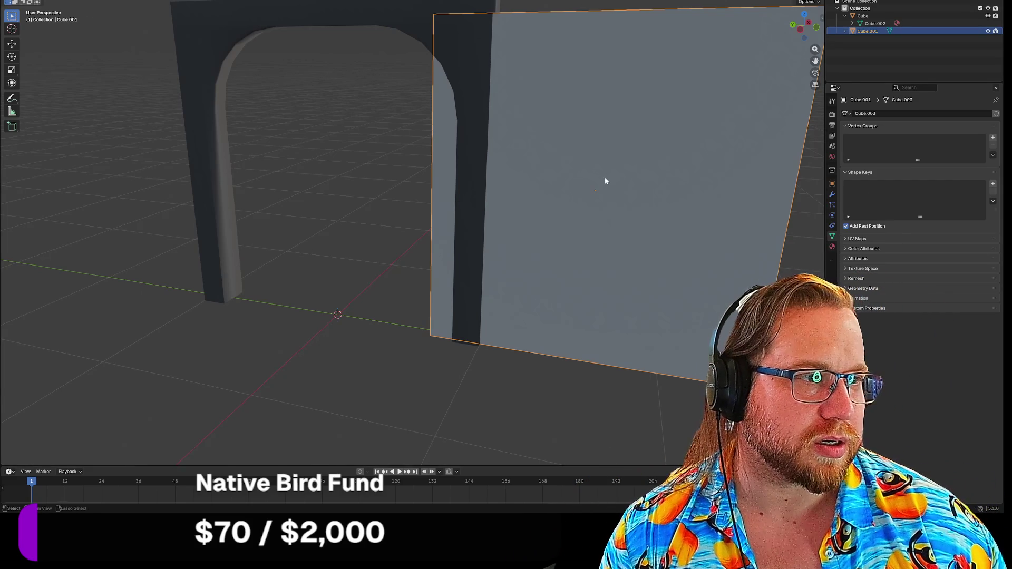
# Step: Clear the door's shape keys via redo/undo, add a fresh Basis key, and begin a Y-axis slide
pyautogui.hotkey('ctrl', 'shift', 'z')
pyautogui.hotkey('ctrl', 'shift', 'z')
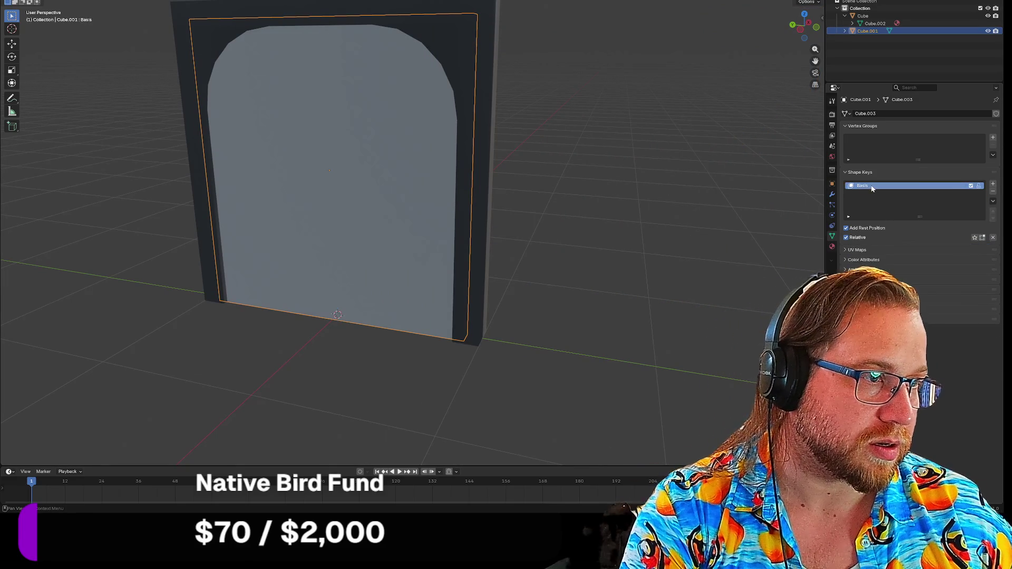
pyautogui.hotkey('ctrl', 'z')
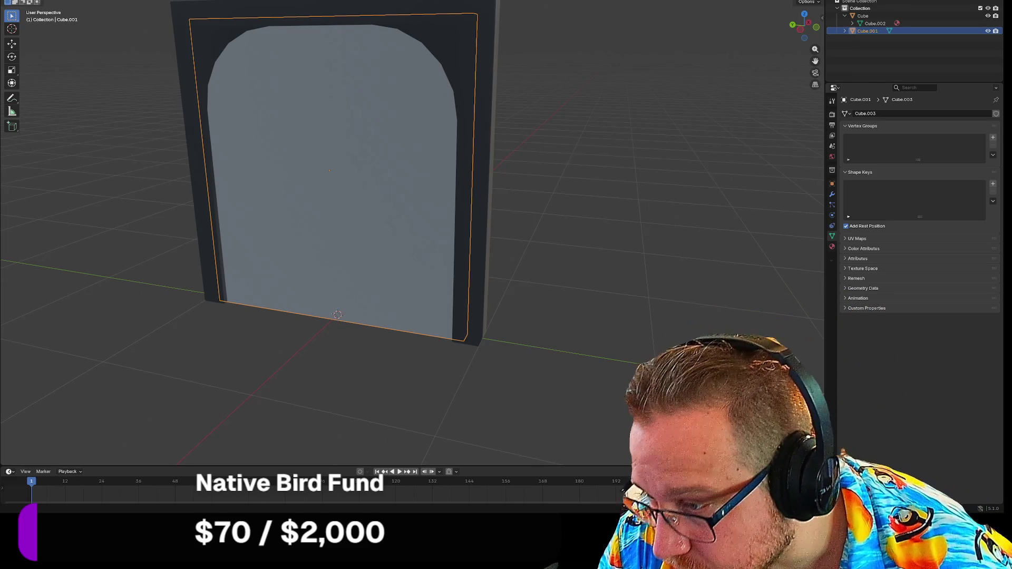
pyautogui.click(993, 184)
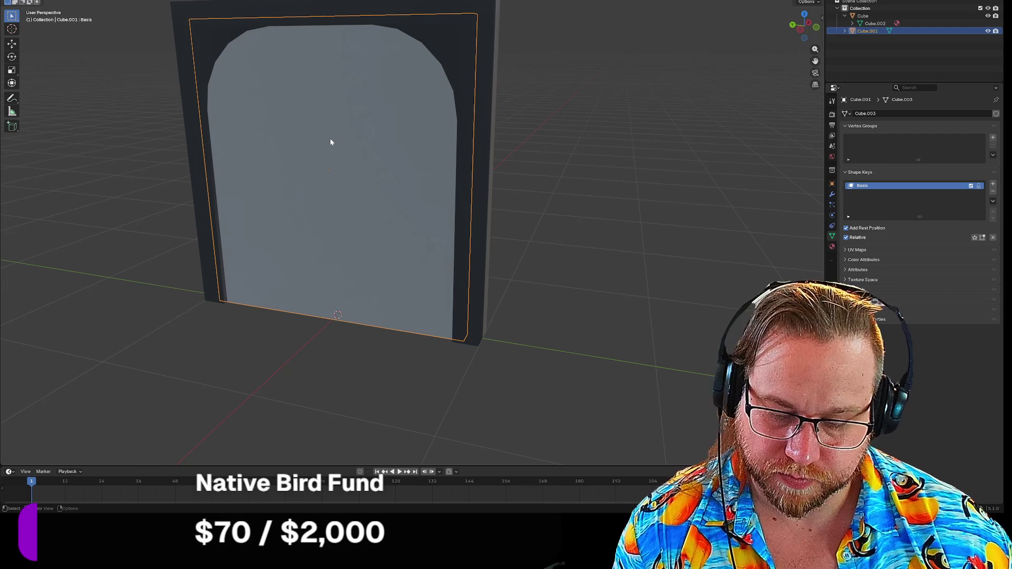
pyautogui.press('g')
pyautogui.press('y')
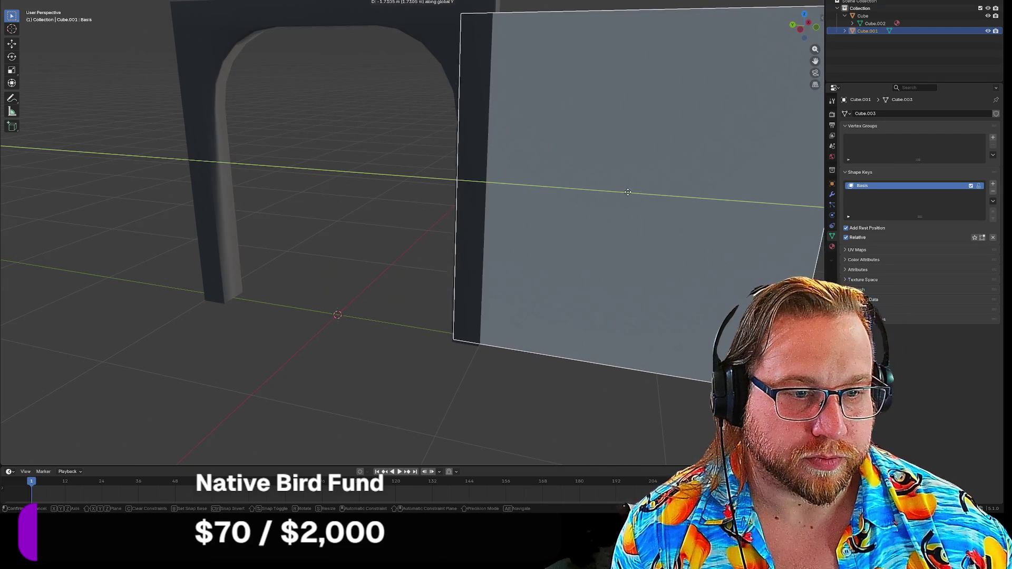
pyautogui.click(825, 162)
pyautogui.click(993, 184)
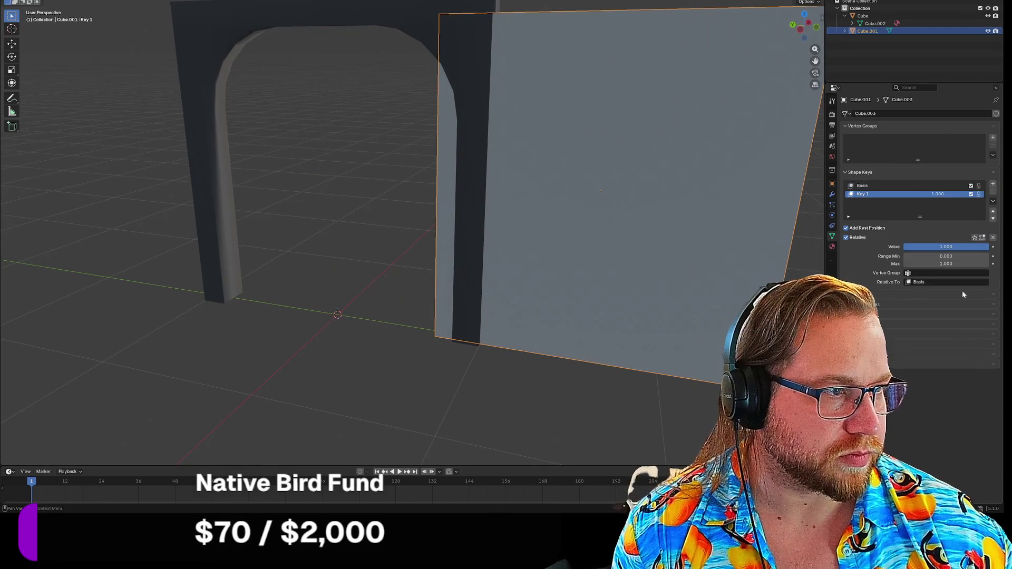
pyautogui.click(946, 247)
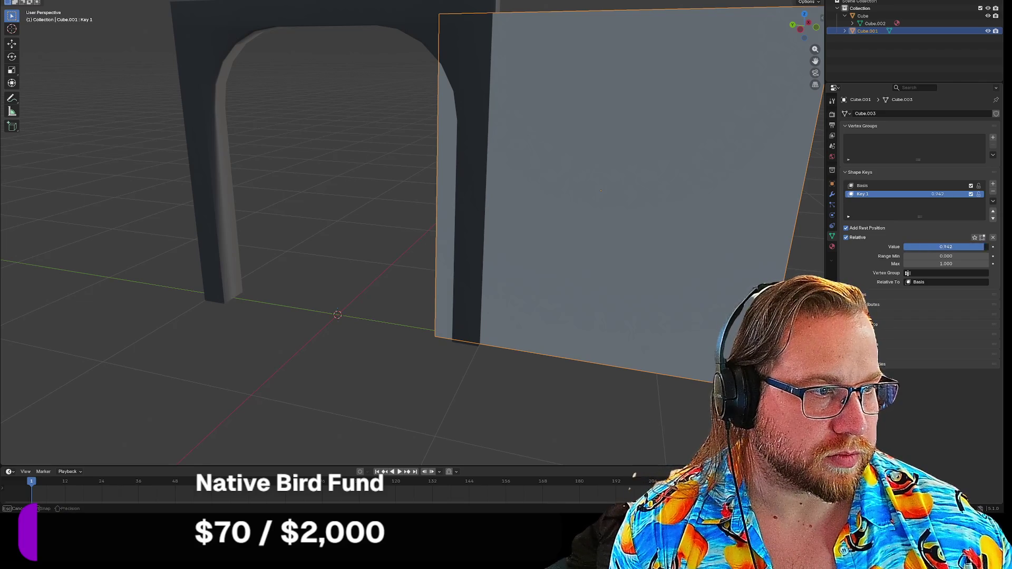
pyautogui.click(901, 187)
pyautogui.click(885, 195)
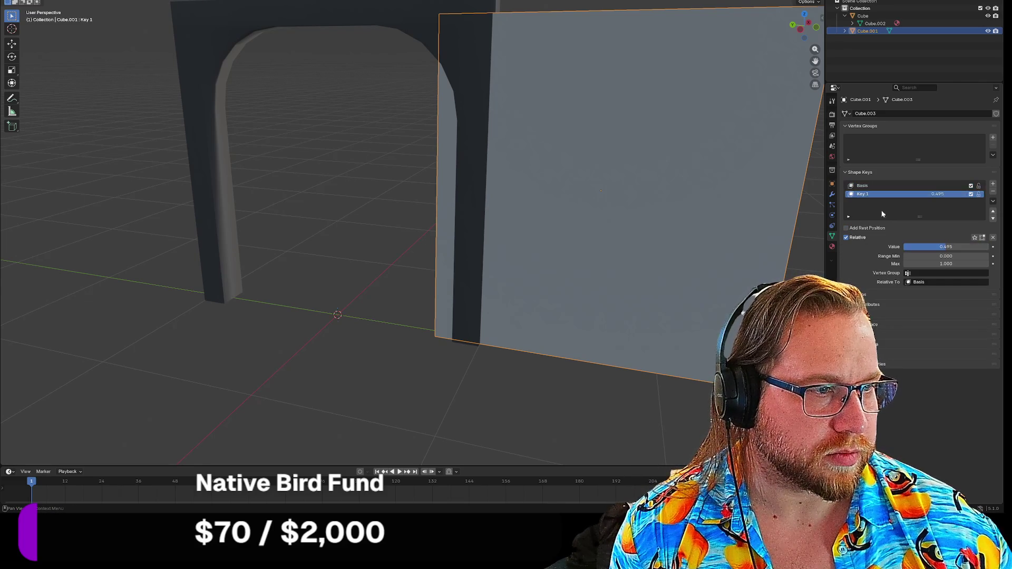
pyautogui.click(920, 282)
pyautogui.moveTo(938, 264); pyautogui.dragTo(969, 264)
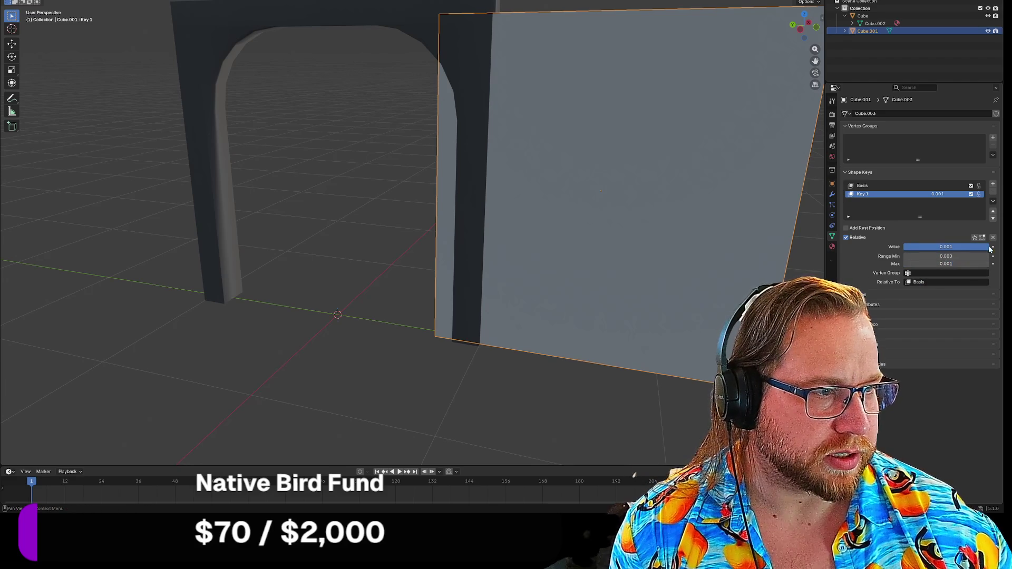
pyautogui.click(946, 264)
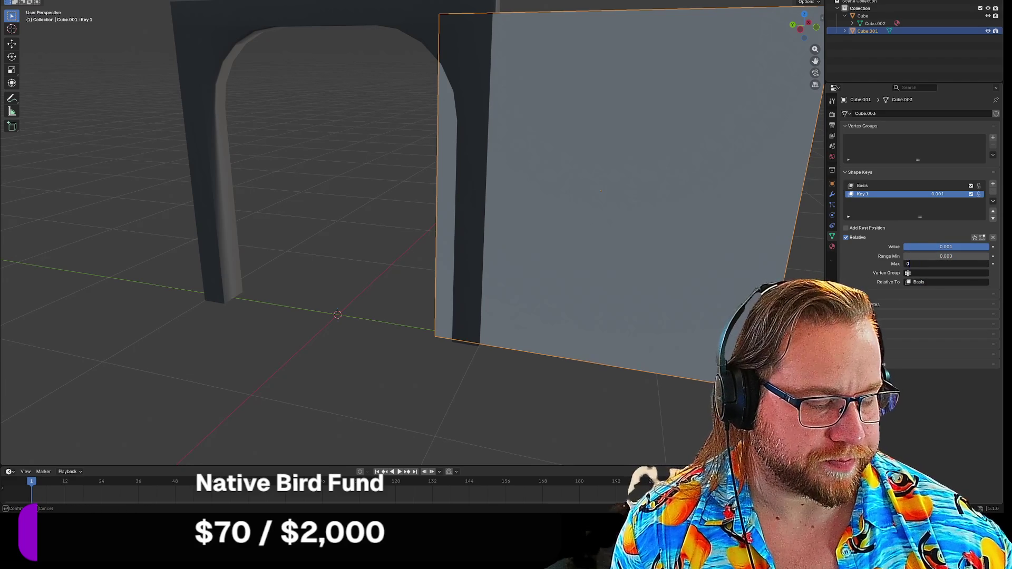
pyautogui.write('.1')
pyautogui.press('Return')
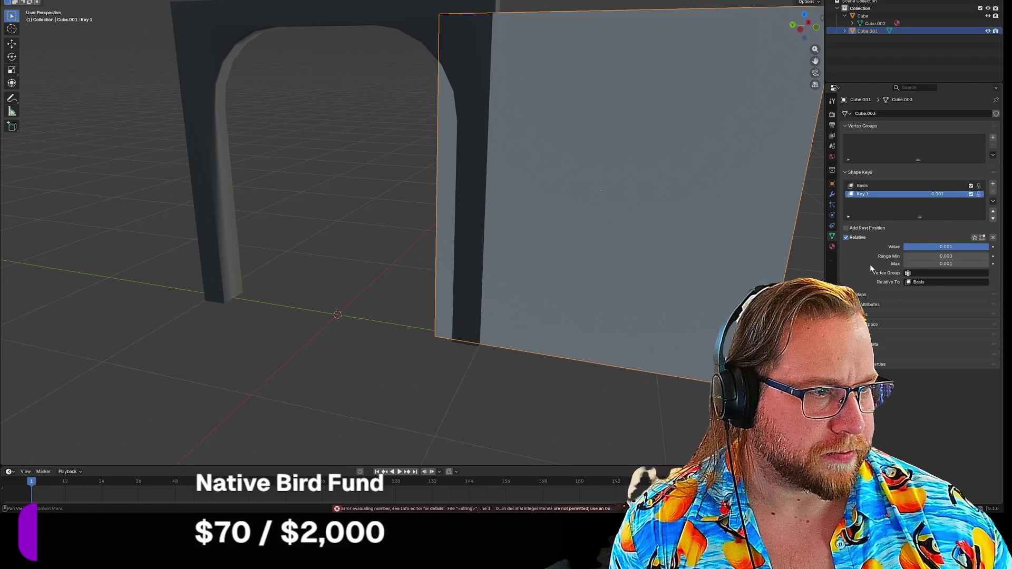
pyautogui.moveTo(946, 246); pyautogui.dragTo(942, 240)
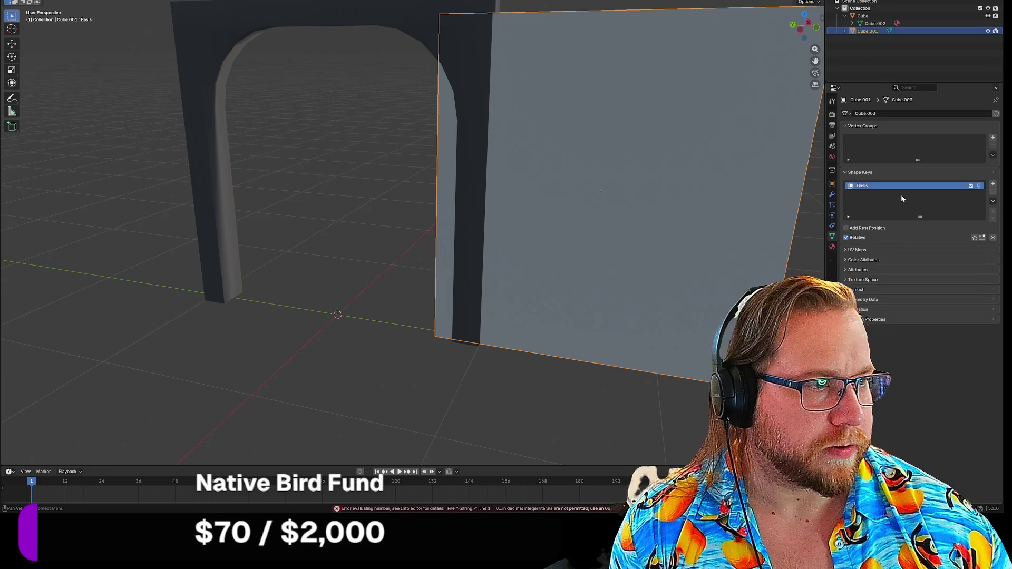
pyautogui.hotkey('ctrl', 'z')
pyautogui.hotkey('ctrl', 'z')
pyautogui.hotkey('ctrl', 'z')
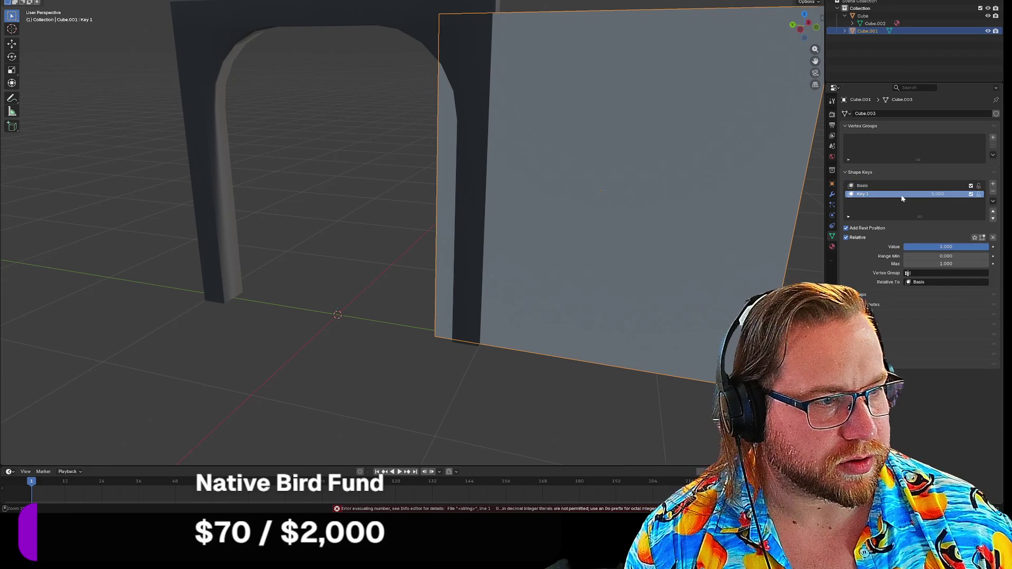
pyautogui.hotkey('ctrl', 'z')
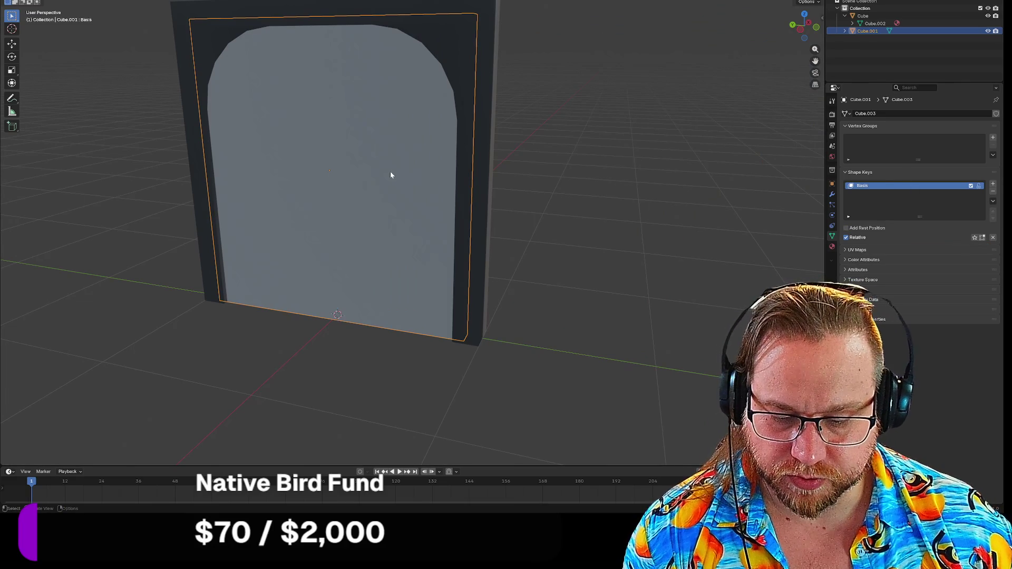
# Step: In Edit Mode, move the door's geometry along Y to sit beside the arch
pyautogui.press('Tab')
pyautogui.press('g')
pyautogui.press('y')
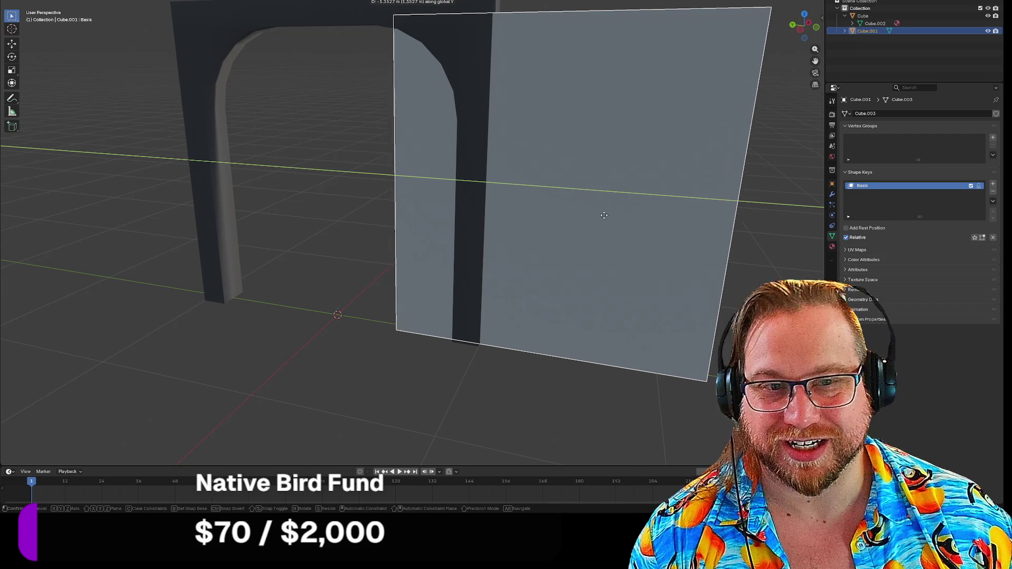
pyautogui.click(654, 224)
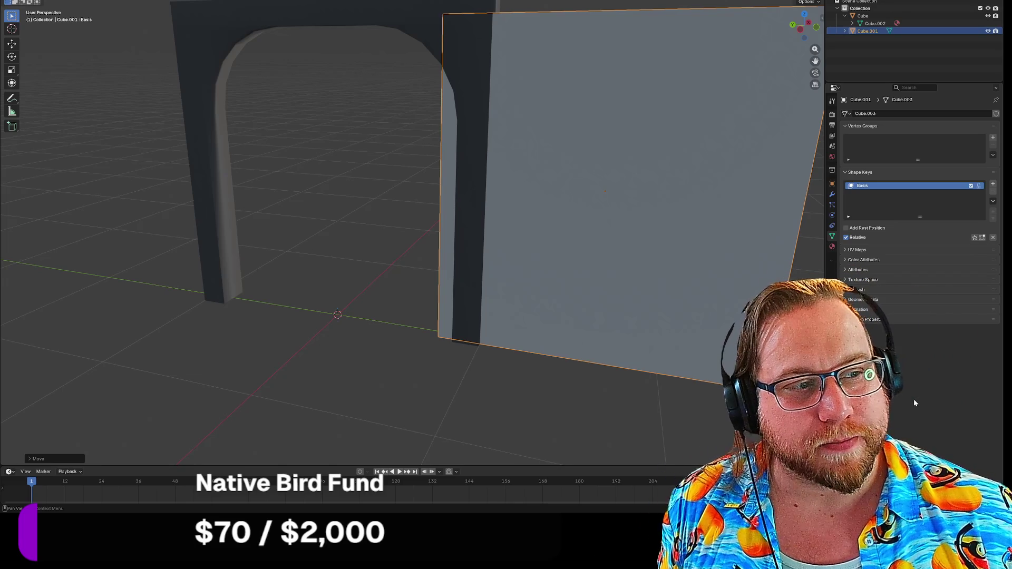
# Step: Add Key 1, then remove all of the door's shape keys with the minus button
pyautogui.click(992, 184)
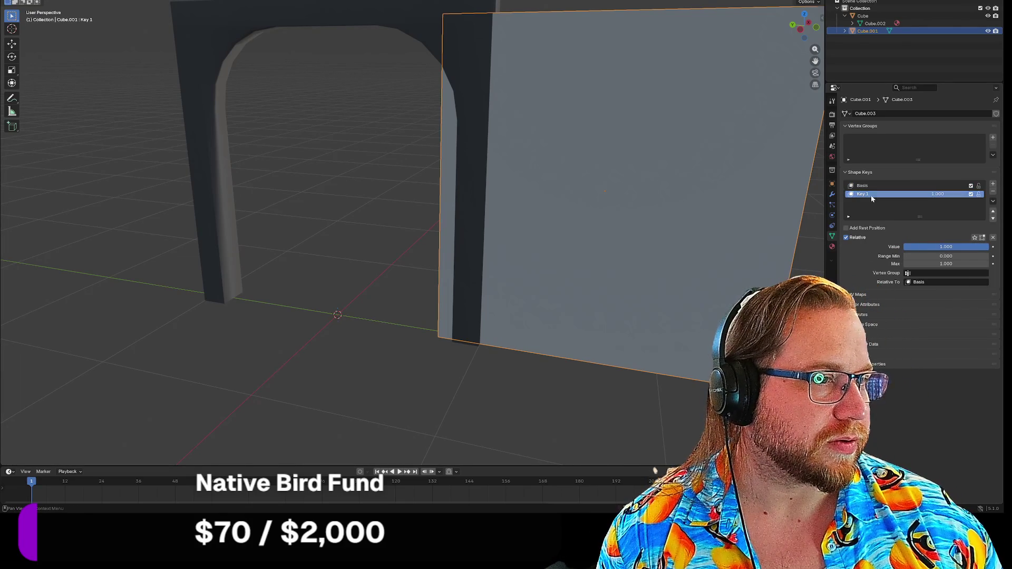
pyautogui.click(891, 186)
pyautogui.click(895, 195)
pyautogui.click(904, 187)
pyautogui.click(993, 192)
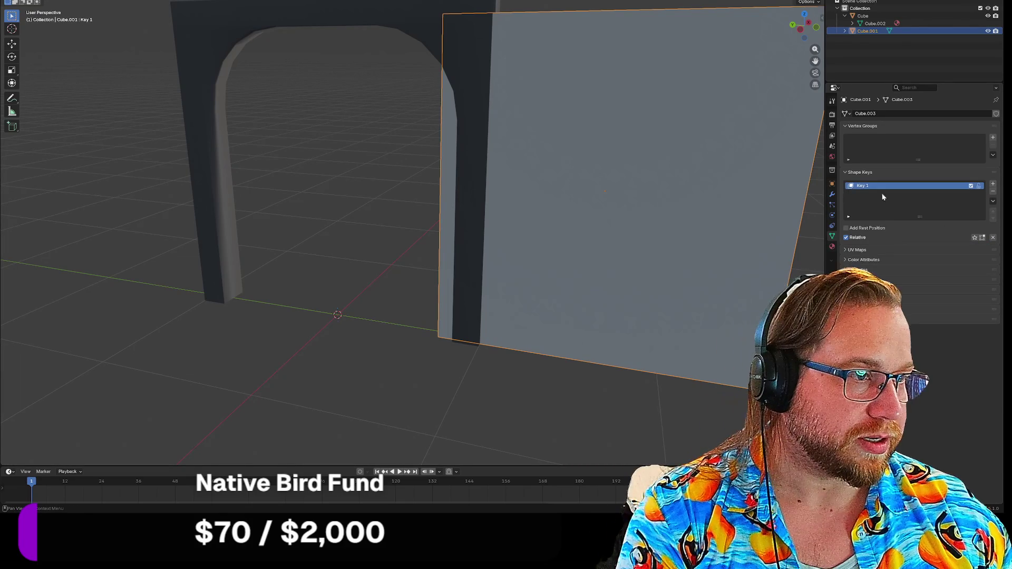
pyautogui.click(993, 192)
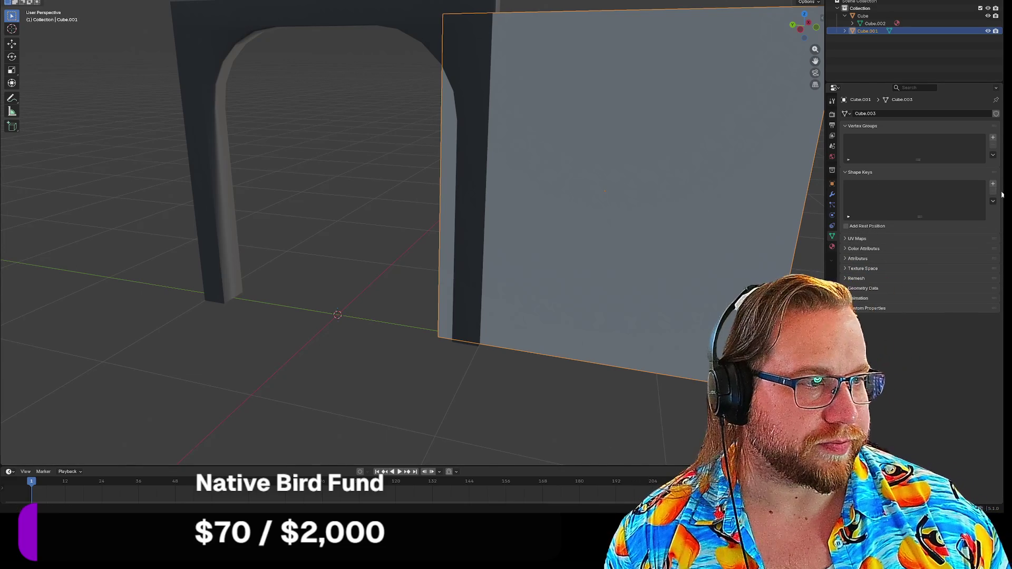
# Step: Add a new Basis key and slide the door along Y back closed inside the arch
pyautogui.click(993, 184)
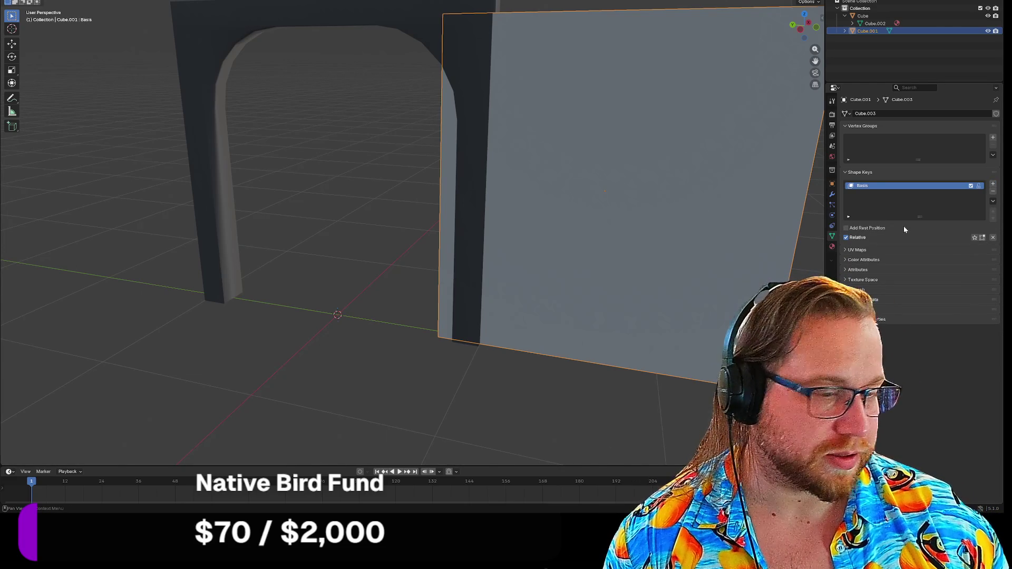
pyautogui.press('g')
pyautogui.press('y')
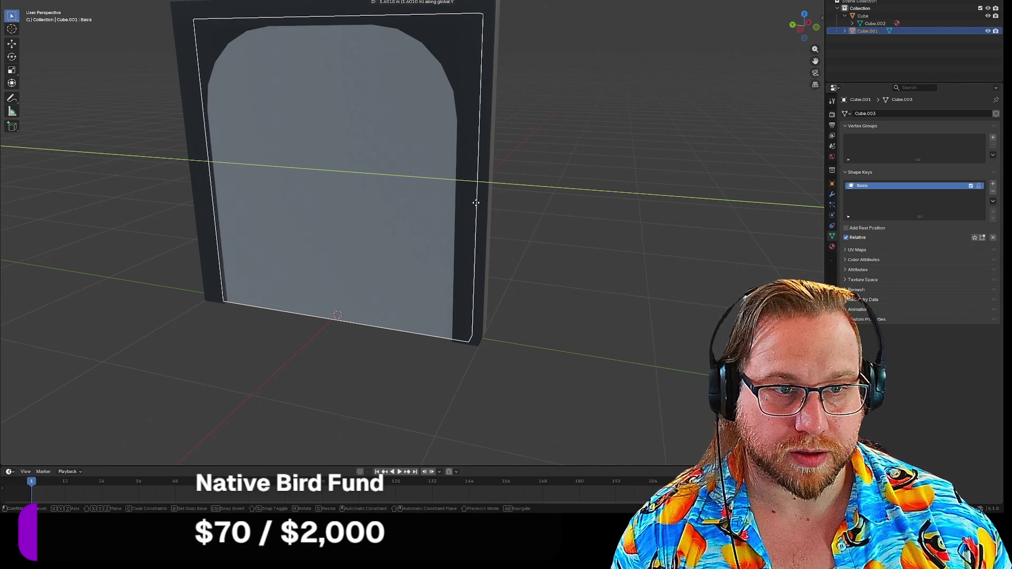
pyautogui.click(474, 203)
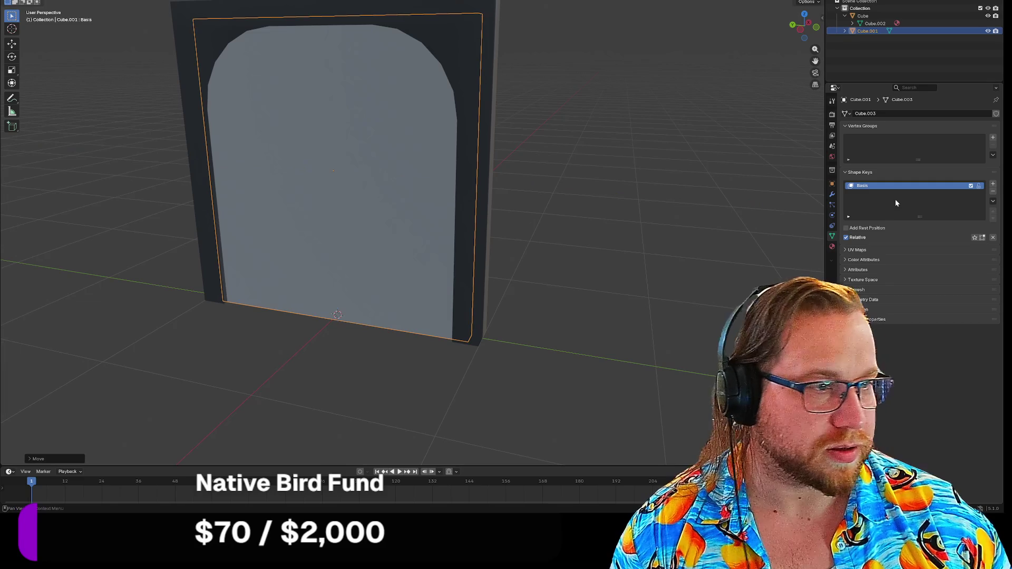
# Step: Add Key 1, adjust its influence value, and toggle Relative off and back on
pyautogui.click(993, 183)
pyautogui.moveTo(957, 247)
pyautogui.mouseDown()
pyautogui.moveTo(981, 246)
pyautogui.moveTo(904, 247)
pyautogui.mouseUp()
pyautogui.click(846, 238)
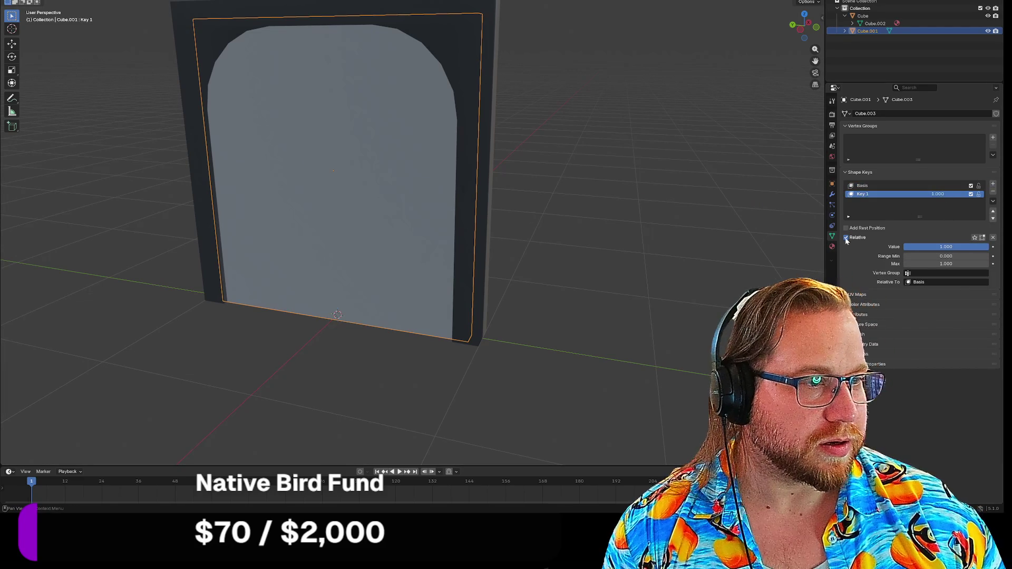
pyautogui.click(847, 238)
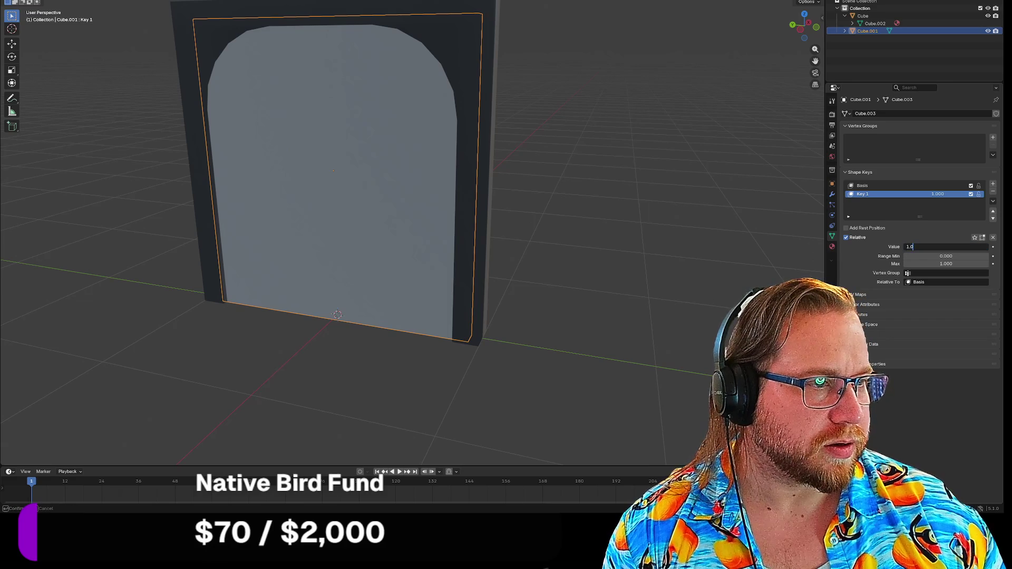
pyautogui.moveTo(943, 246)
pyautogui.mouseDown()
pyautogui.moveTo(904, 247)
pyautogui.moveTo(934, 235)
pyautogui.mouseUp()
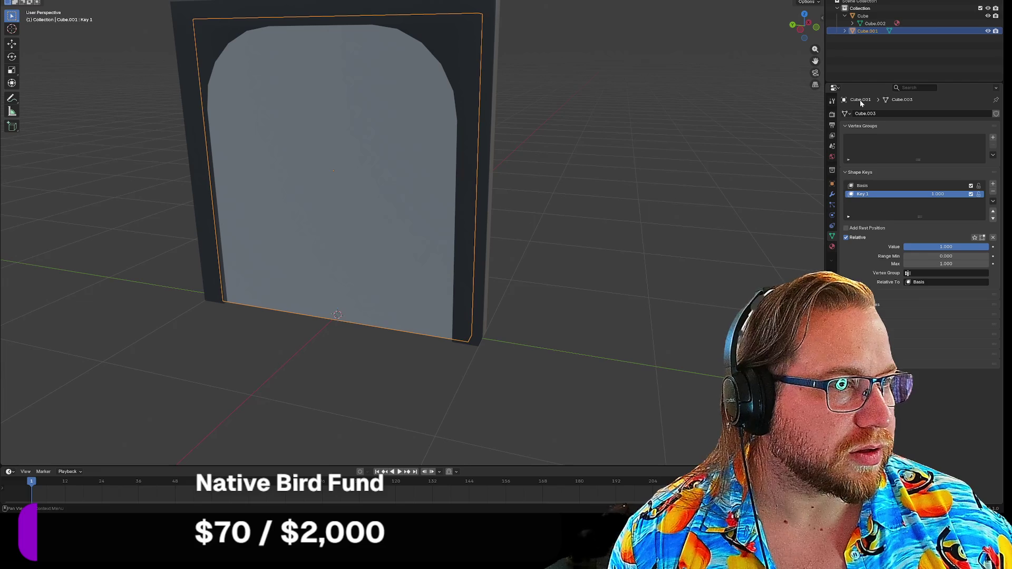
# Step: Inspect outliner entries Cube.003, Material.002, arch Cube and Cube.002, ending with door Cube.001 selected
pyautogui.click(853, 40)
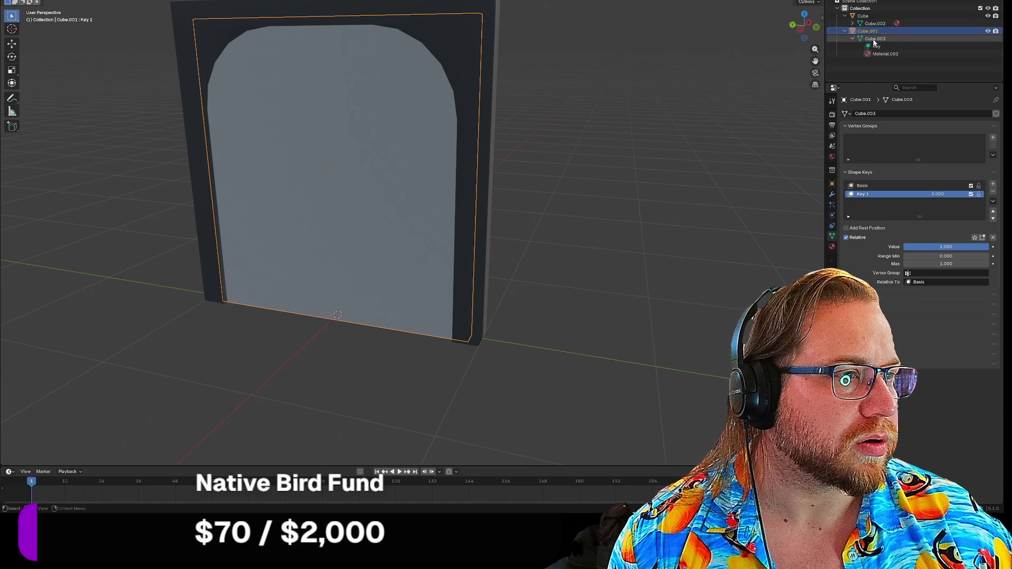
pyautogui.click(880, 53)
pyautogui.click(868, 32)
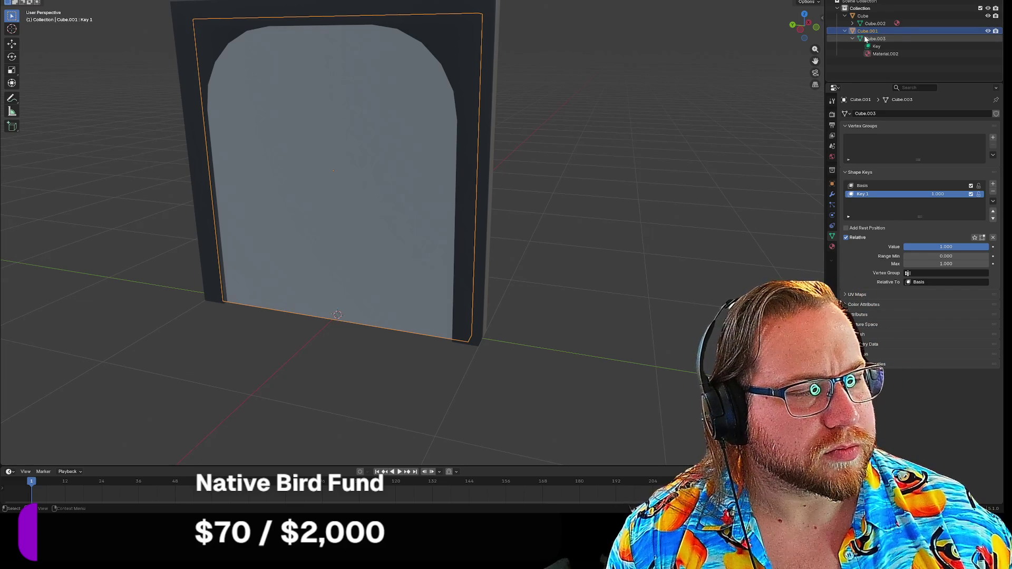
pyautogui.click(493, 14)
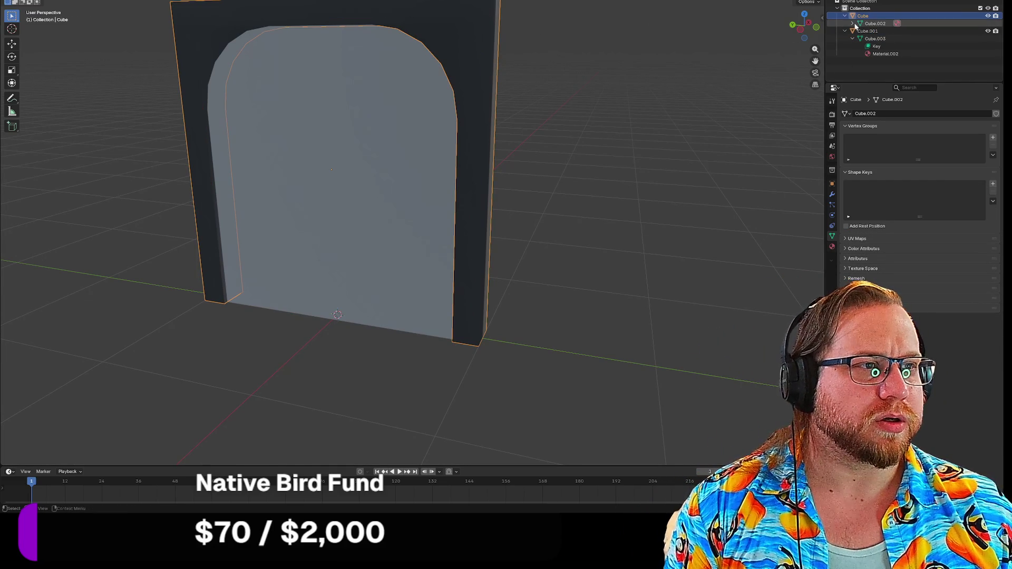
pyautogui.click(875, 24)
pyautogui.click(394, 92)
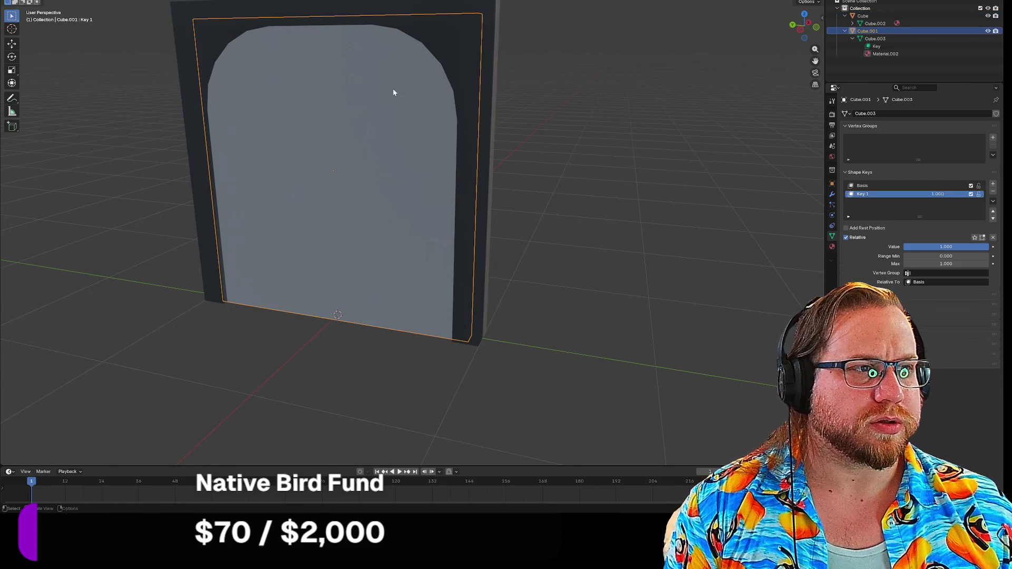
pyautogui.click(871, 40)
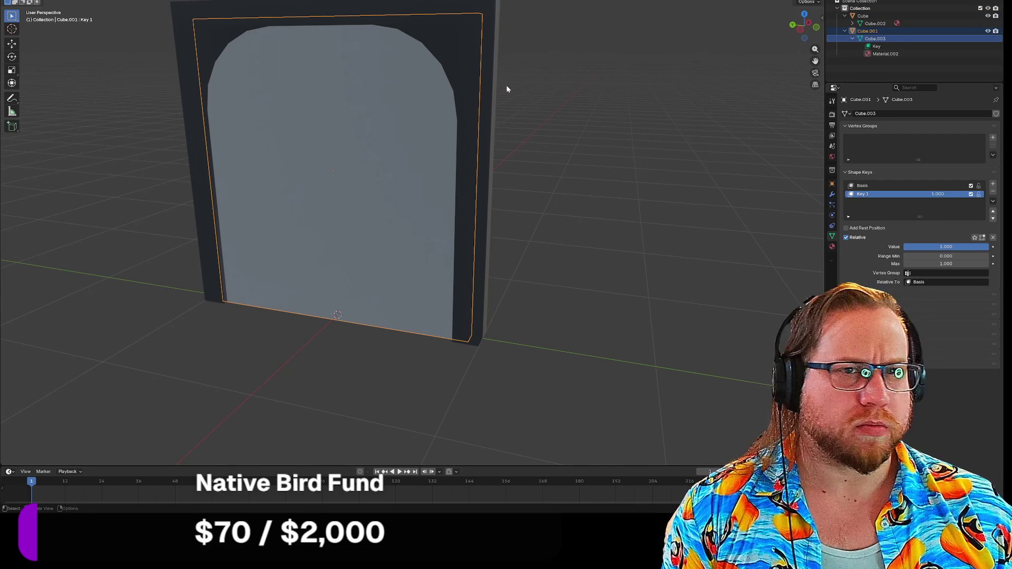
pyautogui.click(479, 87)
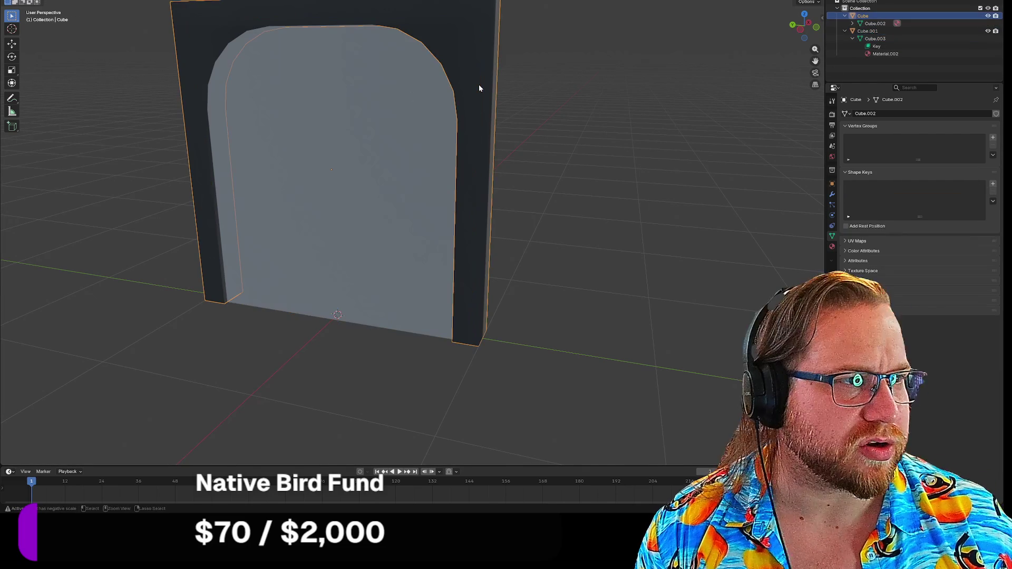
pyautogui.click(407, 112)
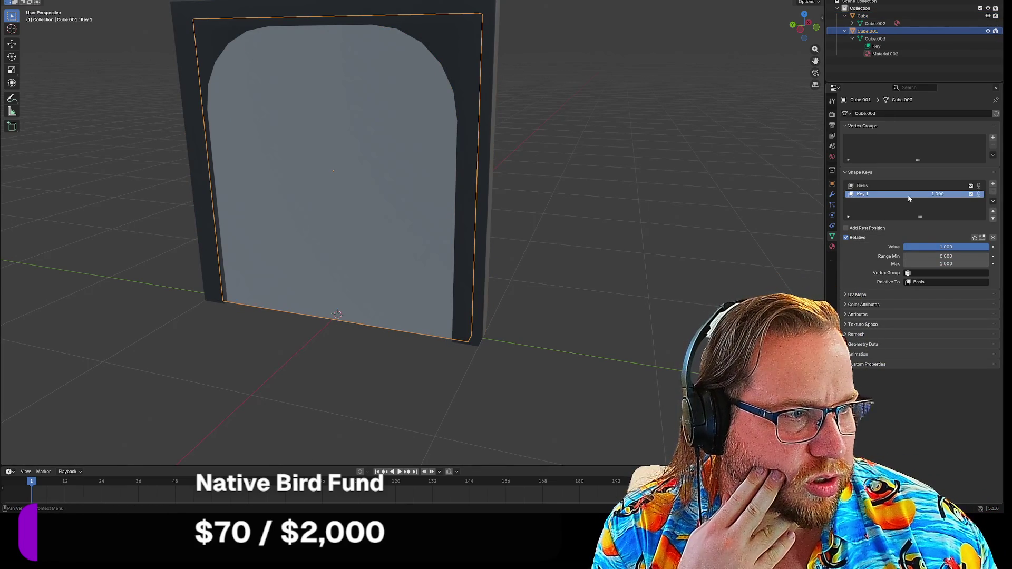
# Step: Make Key 1 the basis, then delete all of the door's shape keys
pyautogui.rightClick(890, 195)
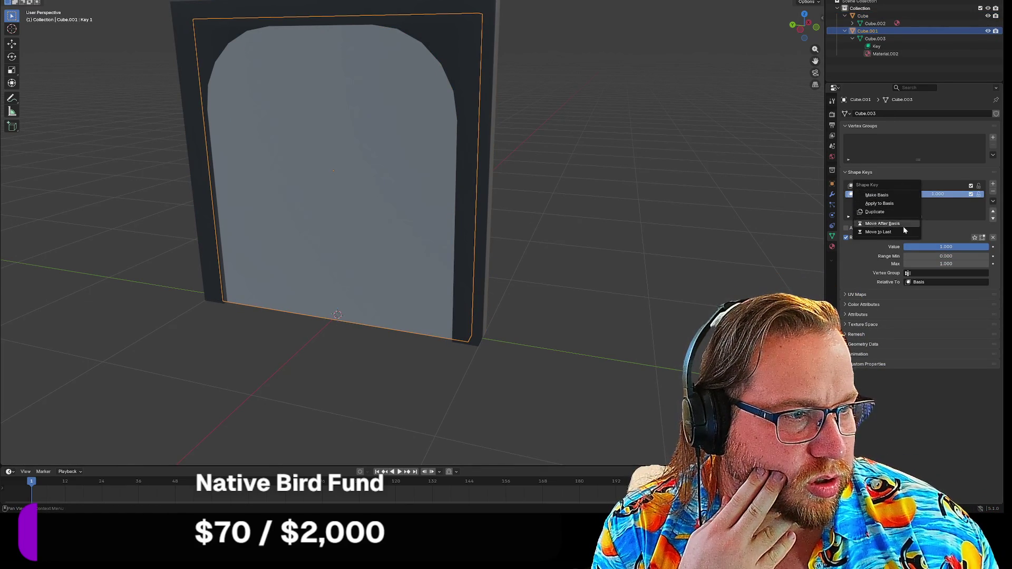
pyautogui.click(886, 195)
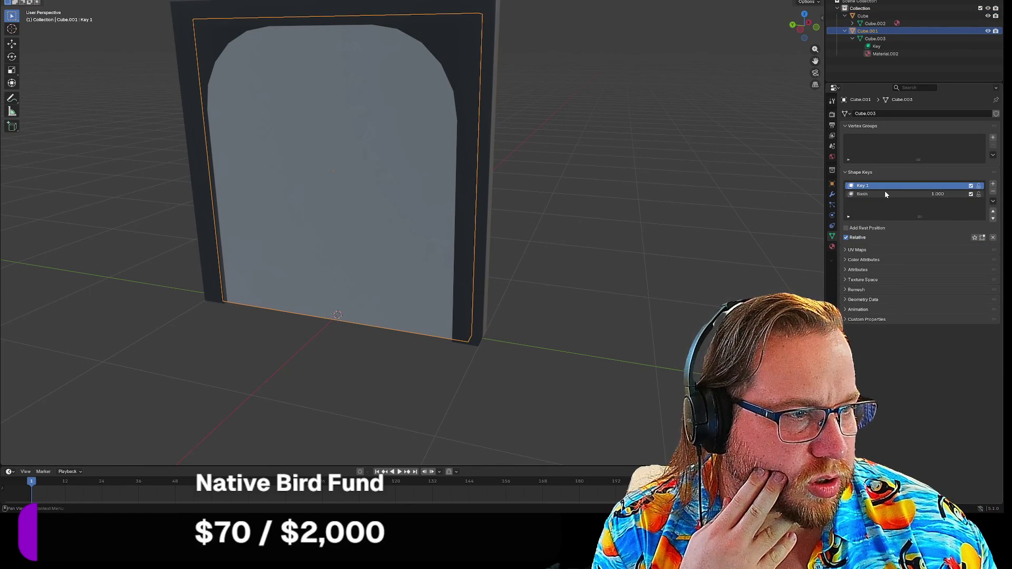
pyautogui.click(927, 195)
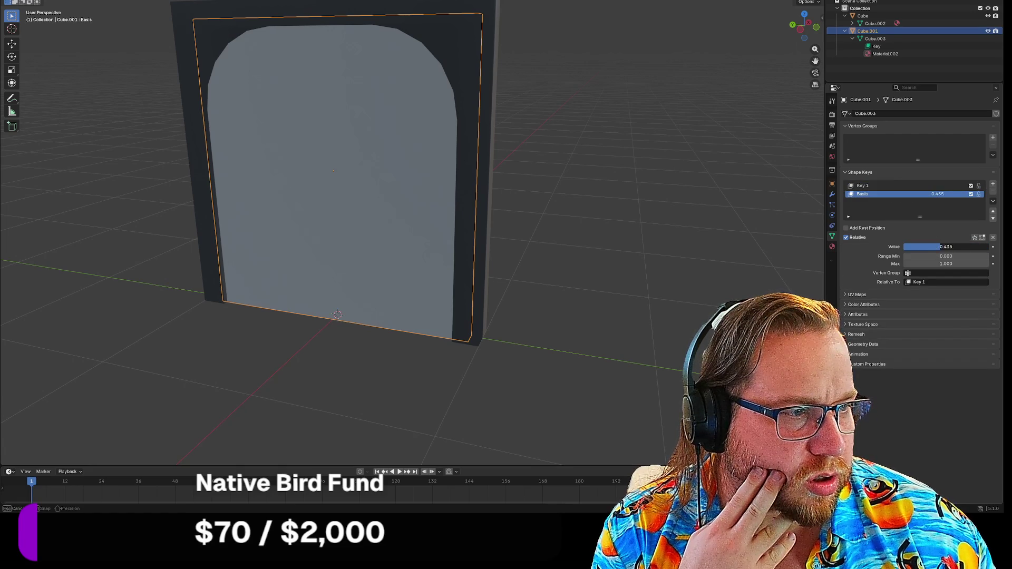
pyautogui.press('Delete')
pyautogui.press('Delete')
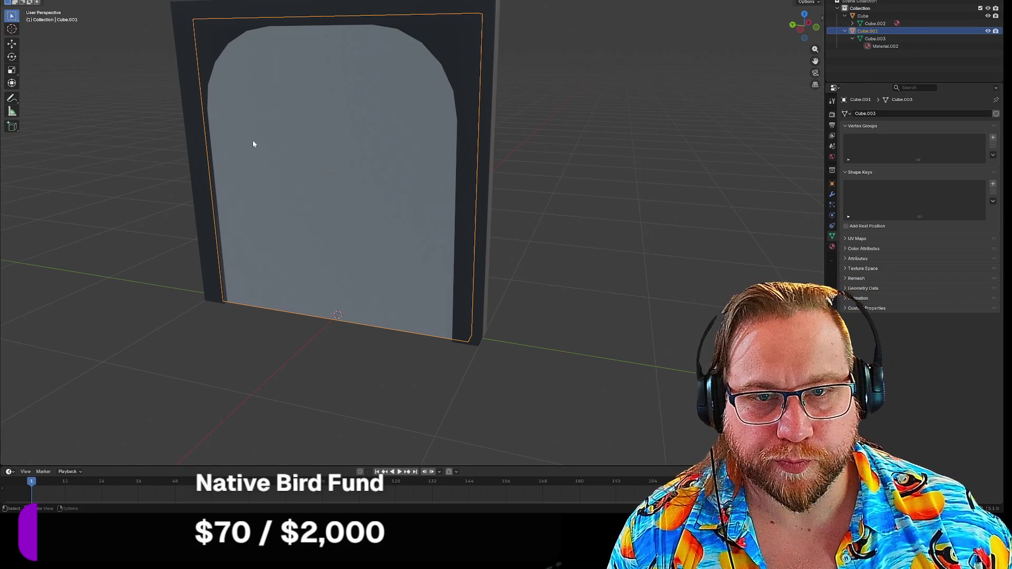
# Step: Toggle Edit Mode in and out, orbit to a frontal view, and add a fresh Basis key
pyautogui.press('Tab')
pyautogui.press('Tab')
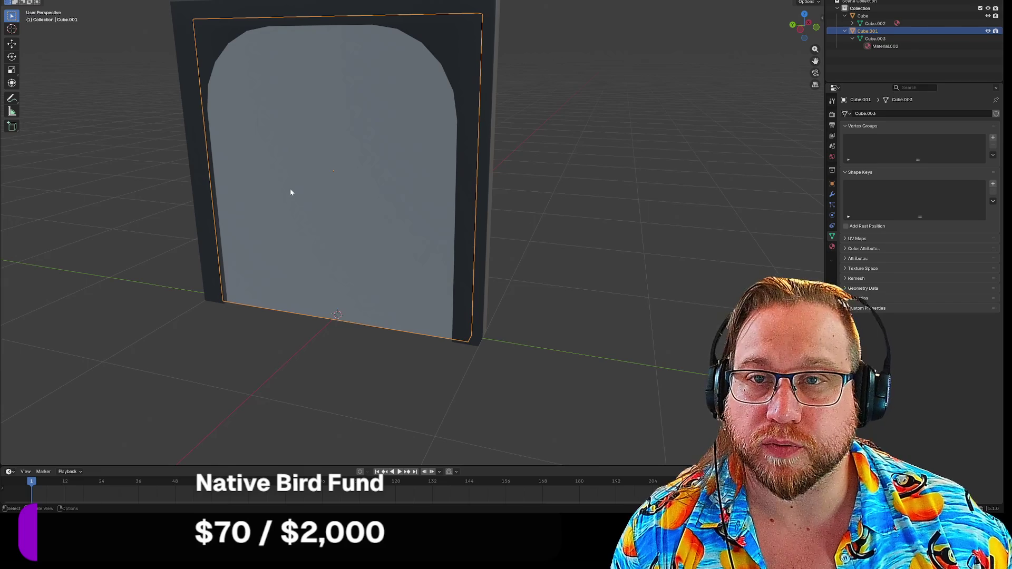
pyautogui.press('Tab')
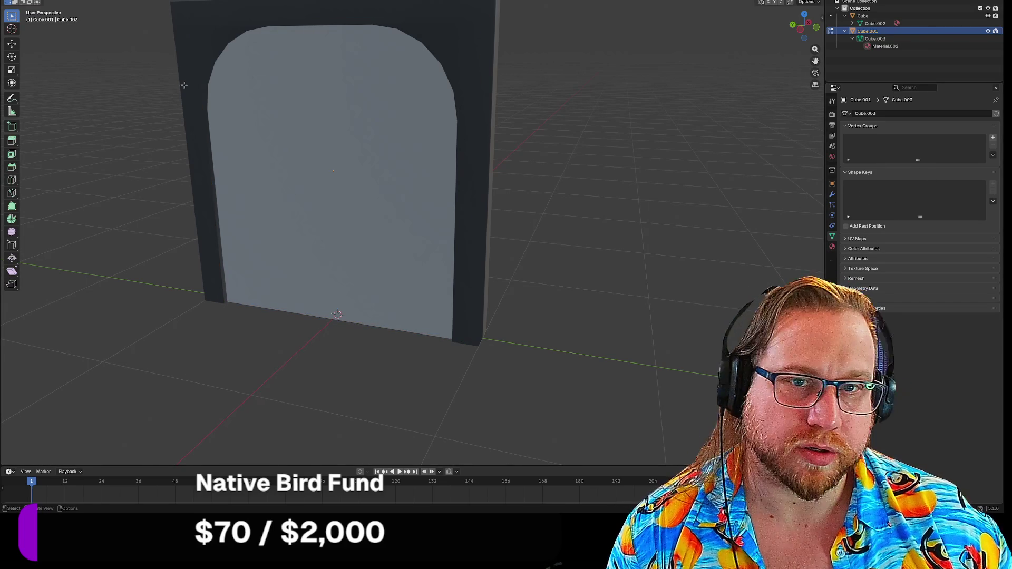
pyautogui.press('Tab')
pyautogui.moveTo(203, 129)
pyautogui.mouseDown(button='middle')
pyautogui.moveTo(204, 143)
pyautogui.moveTo(219, 134)
pyautogui.mouseUp(button='middle')
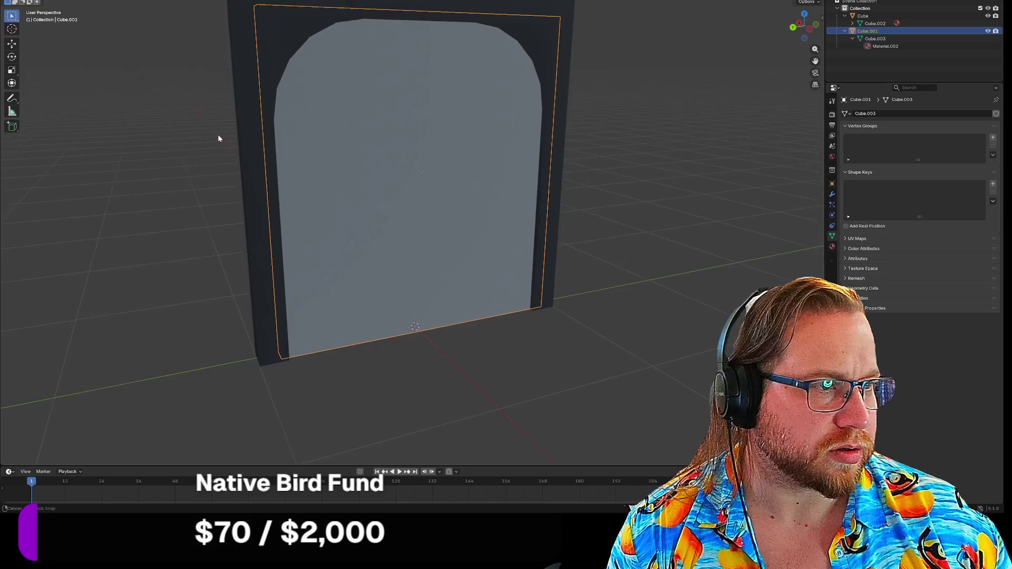
pyautogui.click(993, 184)
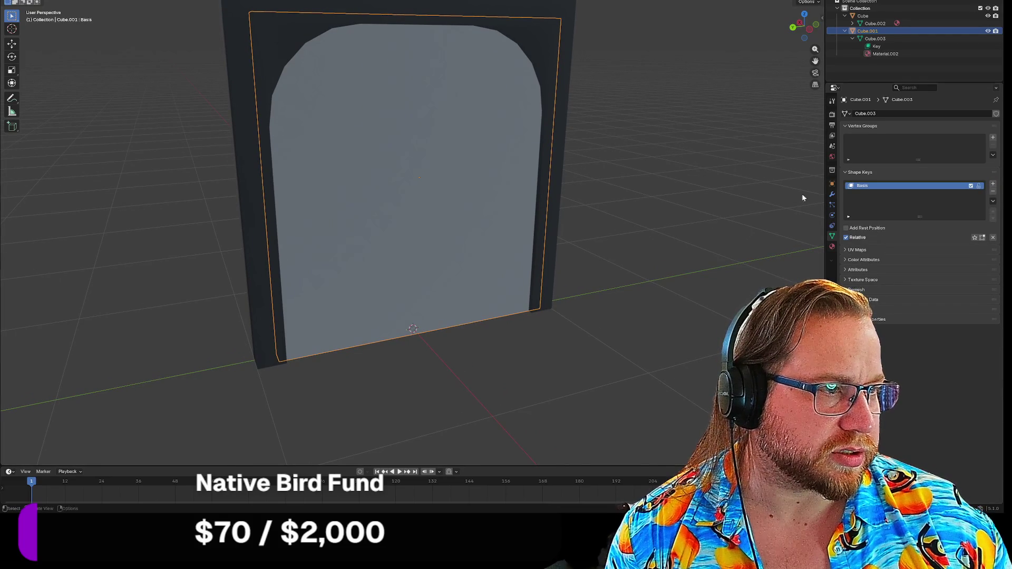
# Step: Enable Shape Key Edit Mode, add Key 1, and slide the door's mesh sideways along Y
pyautogui.click(983, 238)
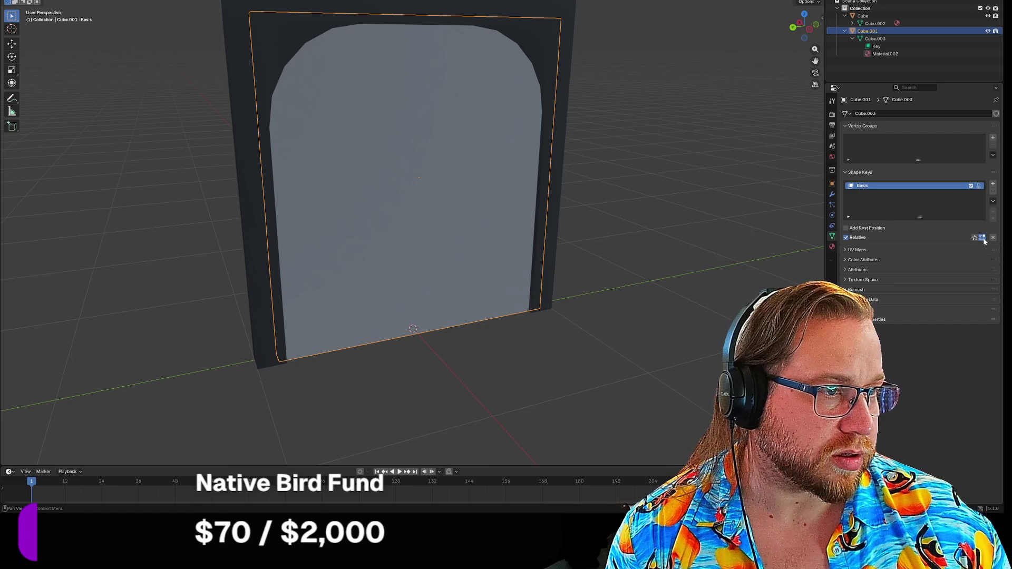
pyautogui.click(993, 187)
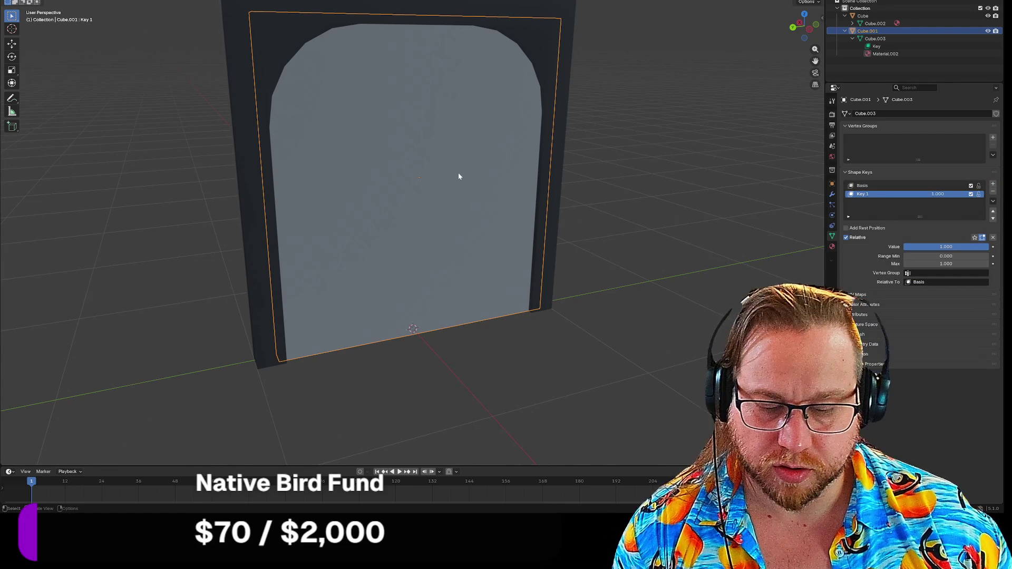
pyautogui.press('Tab')
pyautogui.press('g')
pyautogui.press('y')
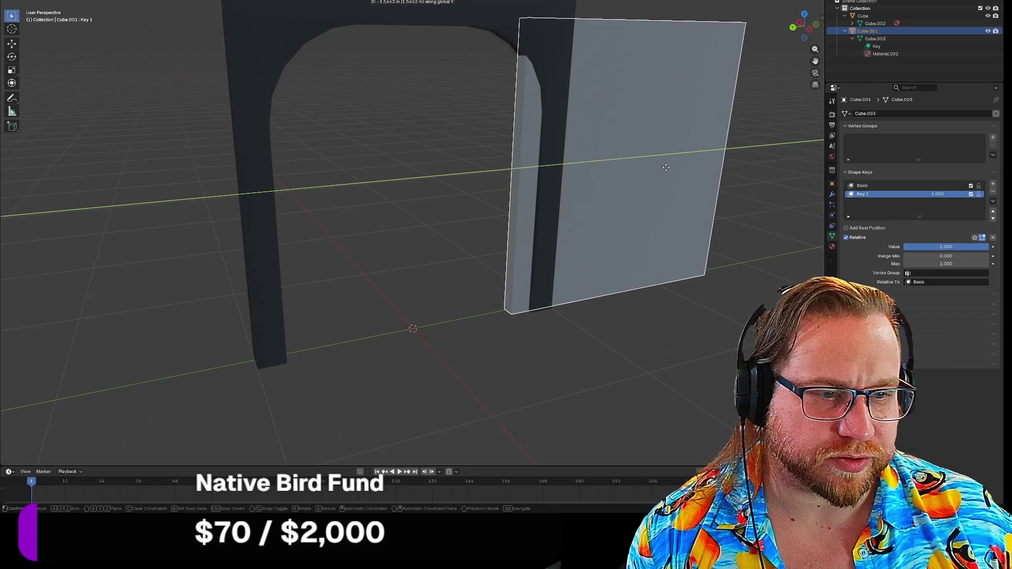
pyautogui.click(573, 133)
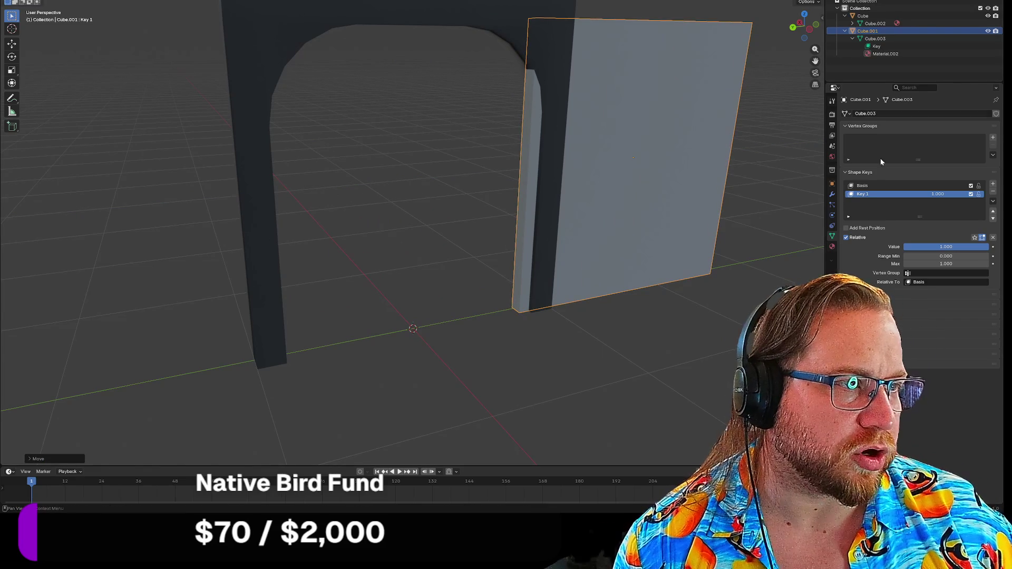
# Step: Preview Key 1 at half strength, cancel, and undo the slide so the door stays closed
pyautogui.moveTo(959, 247); pyautogui.dragTo(917, 247)
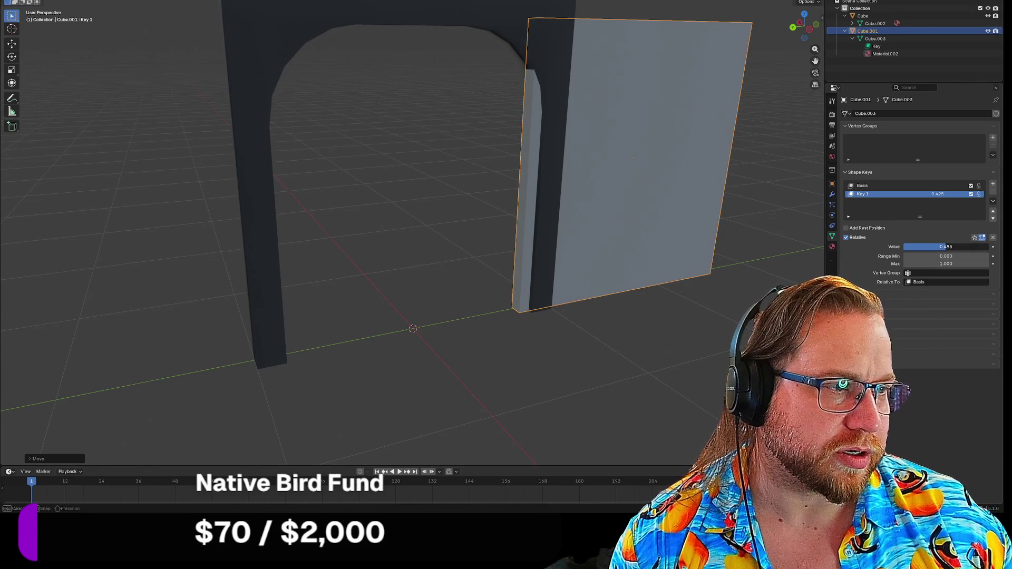
pyautogui.press('Escape')
pyautogui.press('Tab')
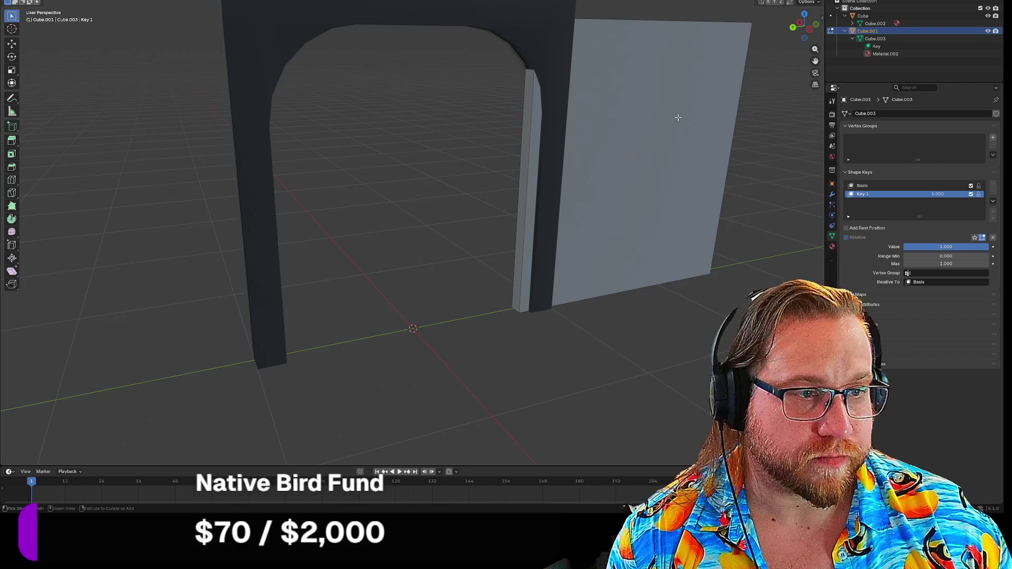
pyautogui.press('Tab')
pyautogui.press('Tab')
pyautogui.press('Tab')
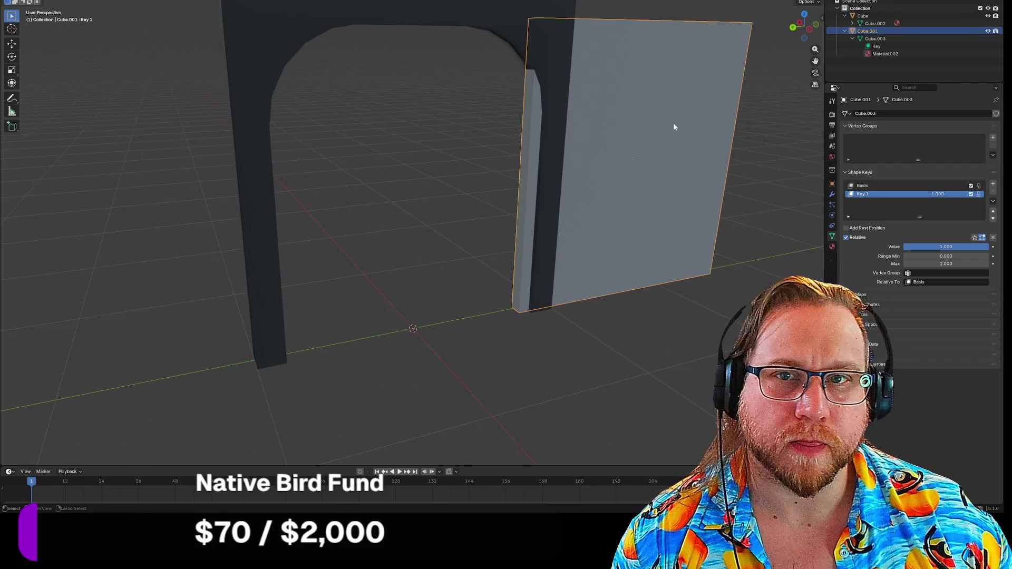
pyautogui.hotkey('ctrl', 'z')
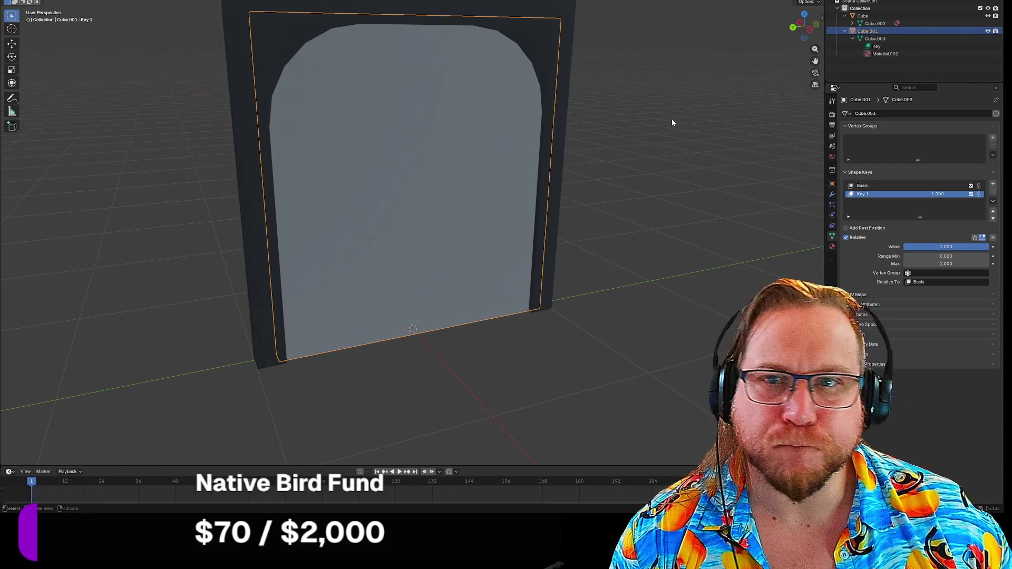
pyautogui.press('Tab')
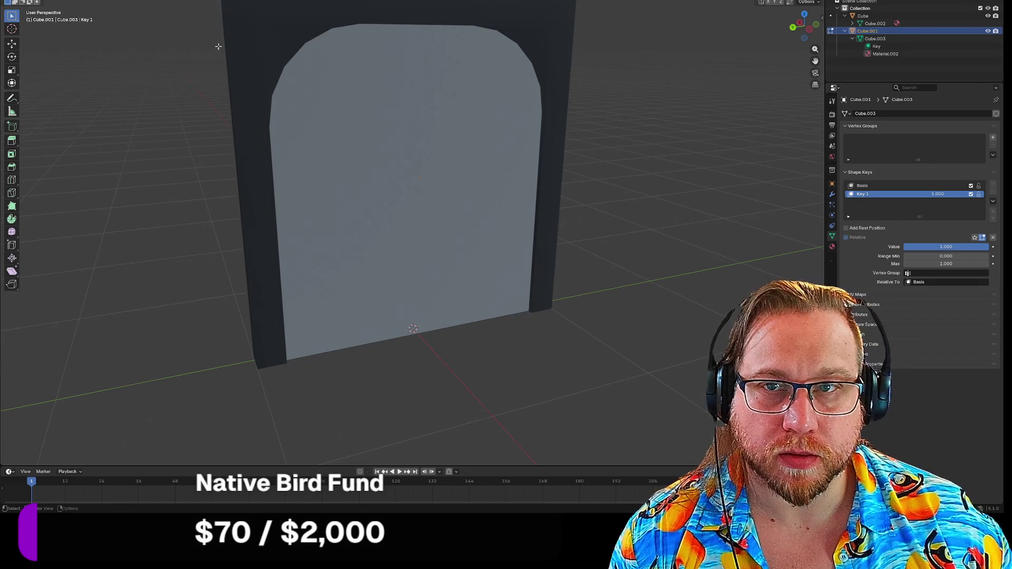
# Step: Slide the door panel along the global Y axis back into the arch frame
pyautogui.moveTo(87, 83); pyautogui.dragTo(174, 90, button='middle')
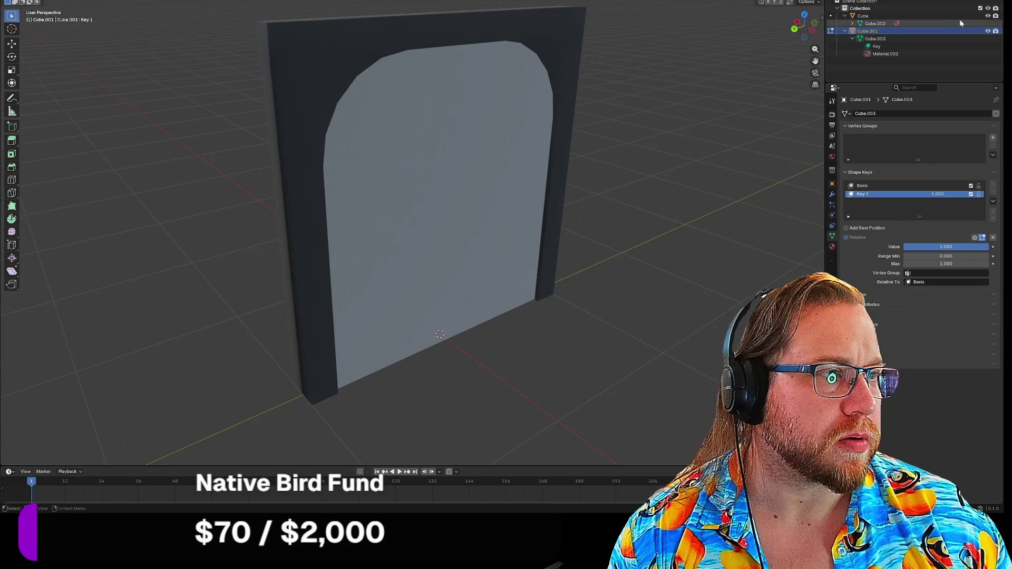
pyautogui.click(988, 16)
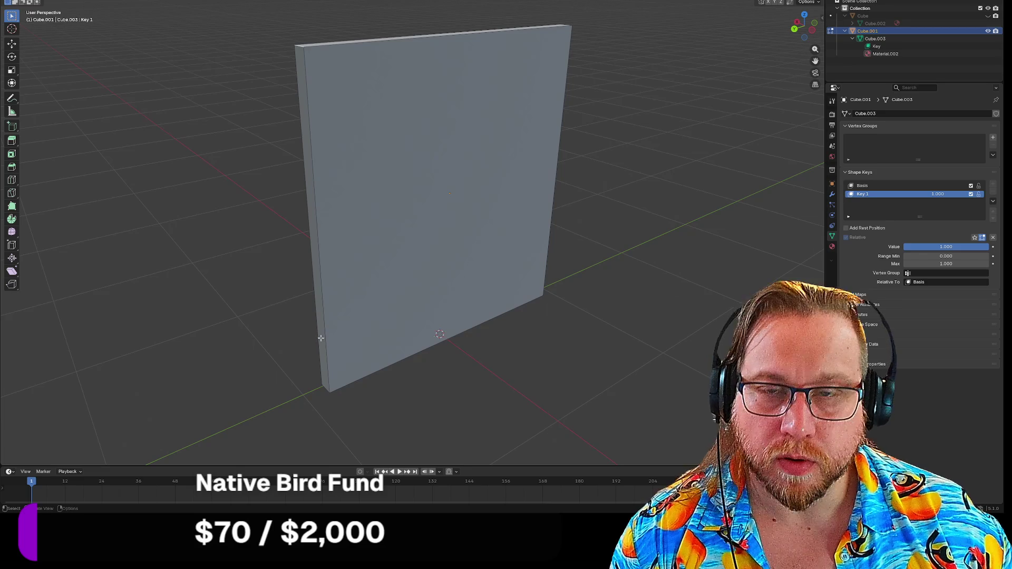
pyautogui.click(323, 320)
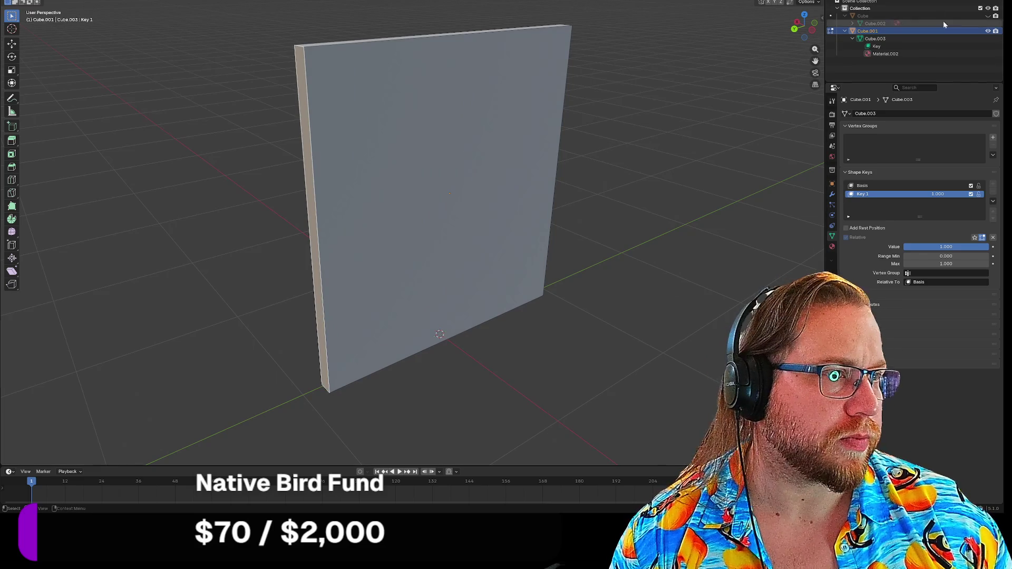
pyautogui.click(988, 16)
pyautogui.moveTo(695, 97); pyautogui.dragTo(686, 97, button='middle')
pyautogui.press('g')
pyautogui.press('y')
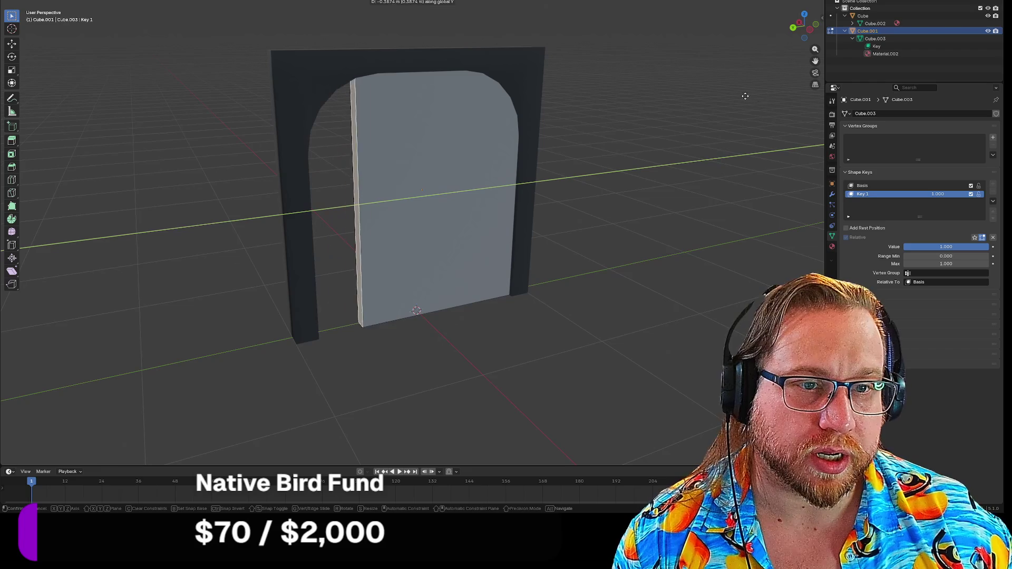
pyautogui.click(63, 99)
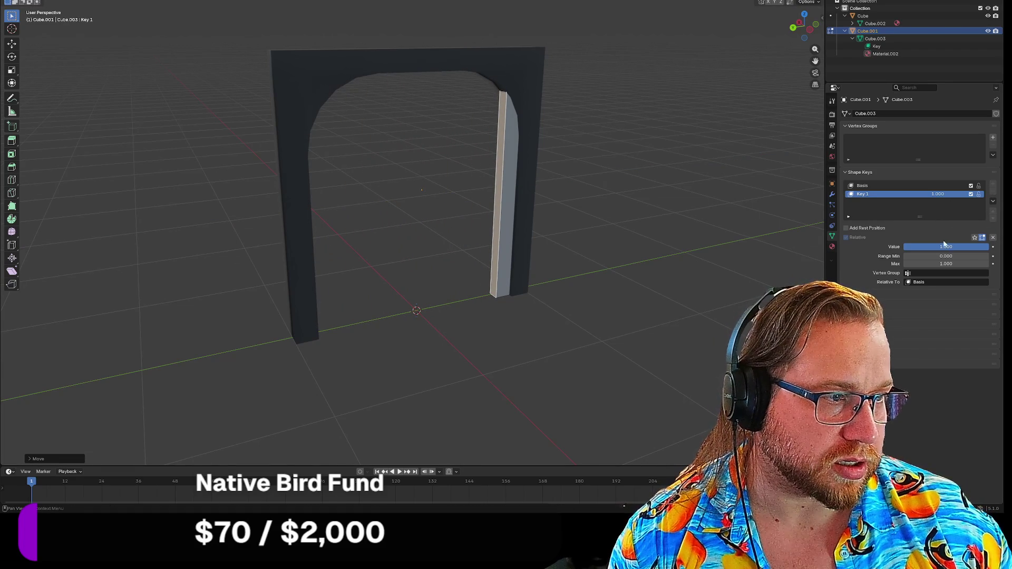
# Step: Scrub Key 1 to preview the door opening, then reset it to 0
pyautogui.moveTo(988, 246); pyautogui.dragTo(944, 247)
pyautogui.moveTo(922, 247)
pyautogui.mouseDown()
pyautogui.moveTo(980, 247)
pyautogui.moveTo(904, 246)
pyautogui.moveTo(988, 246)
pyautogui.moveTo(904, 247)
pyautogui.mouseUp()
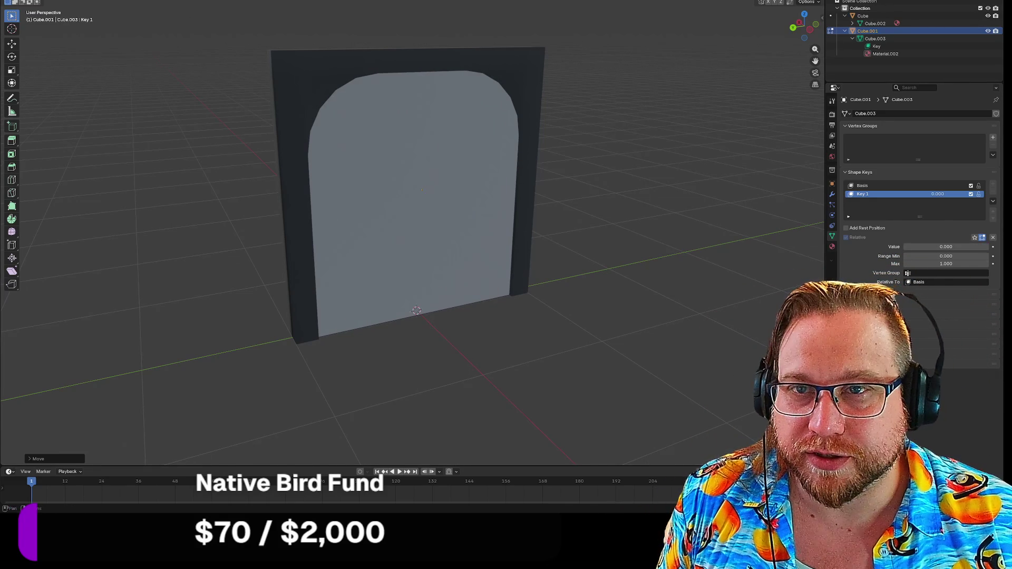
pyautogui.press('F4')
# Step: Export the model as glTF 2.0, overwriting Door.glb
pyautogui.moveTo(32, 97)
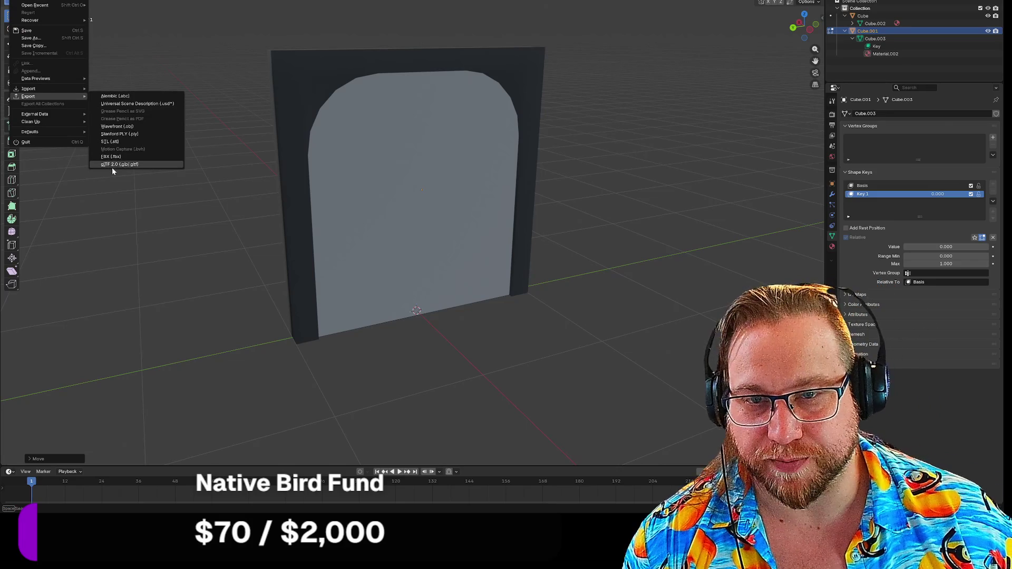
pyautogui.click(113, 165)
pyautogui.click(250, 99)
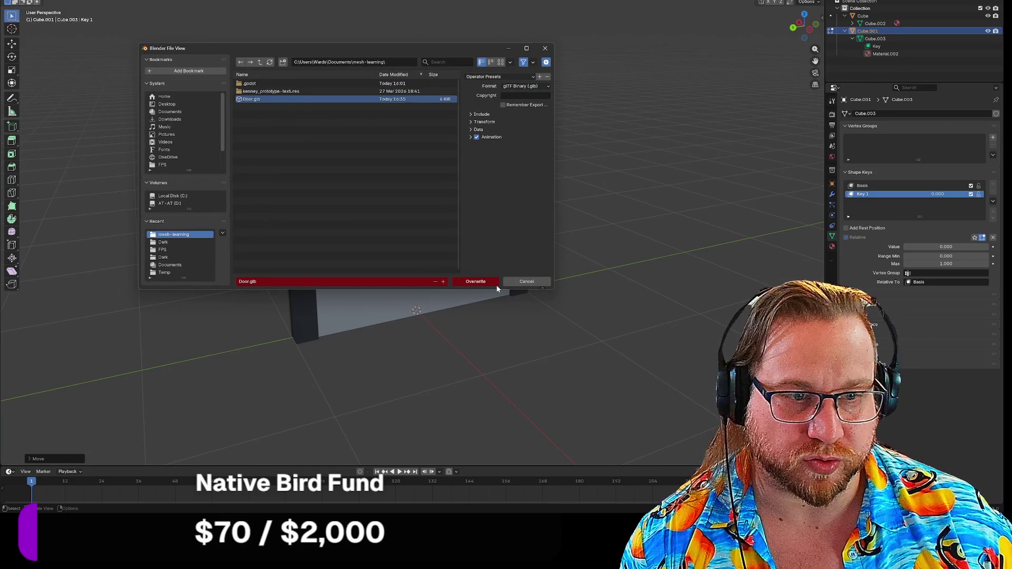
pyautogui.click(522, 282)
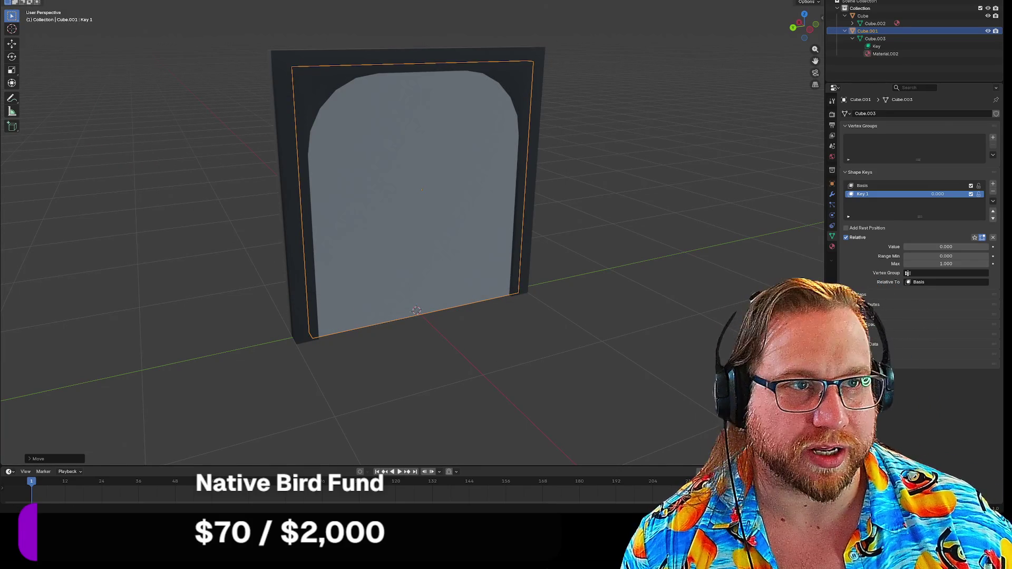
pyautogui.hotkey('alt', 'Tab')
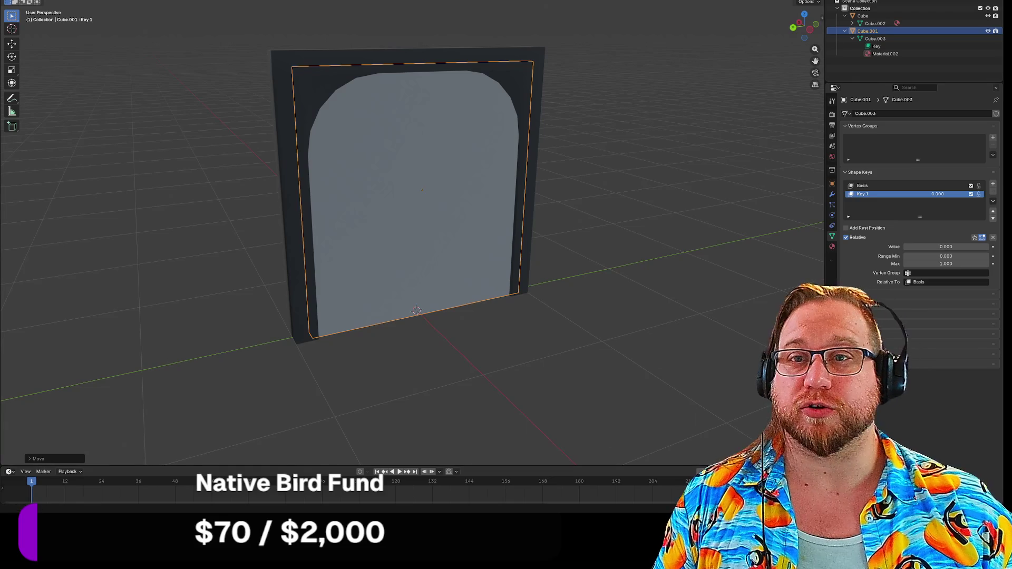
# Step: Save the Blender project as Door.blend
pyautogui.click(19, 1)
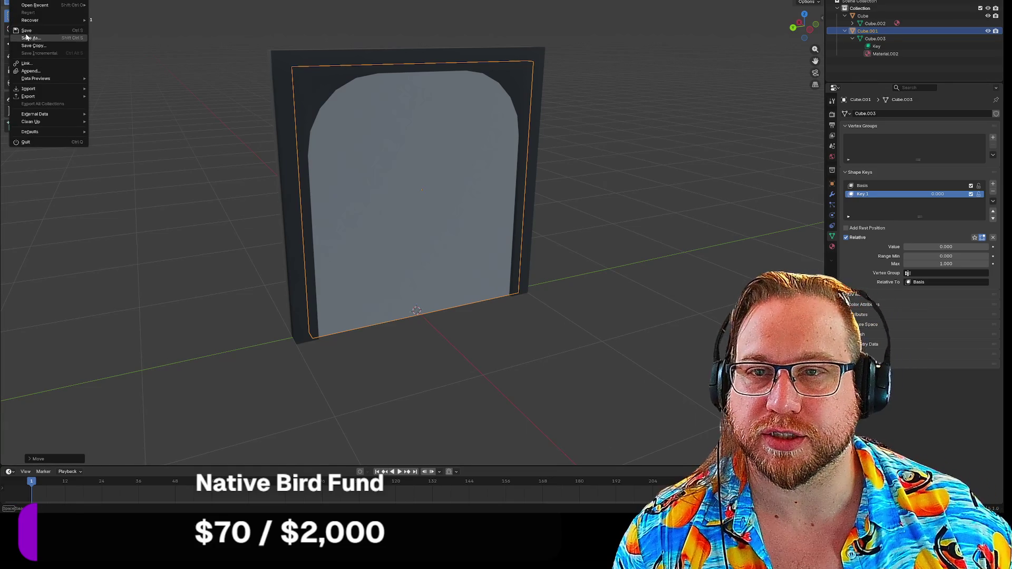
pyautogui.click(31, 38)
pyautogui.click(265, 274)
pyautogui.write('Door')
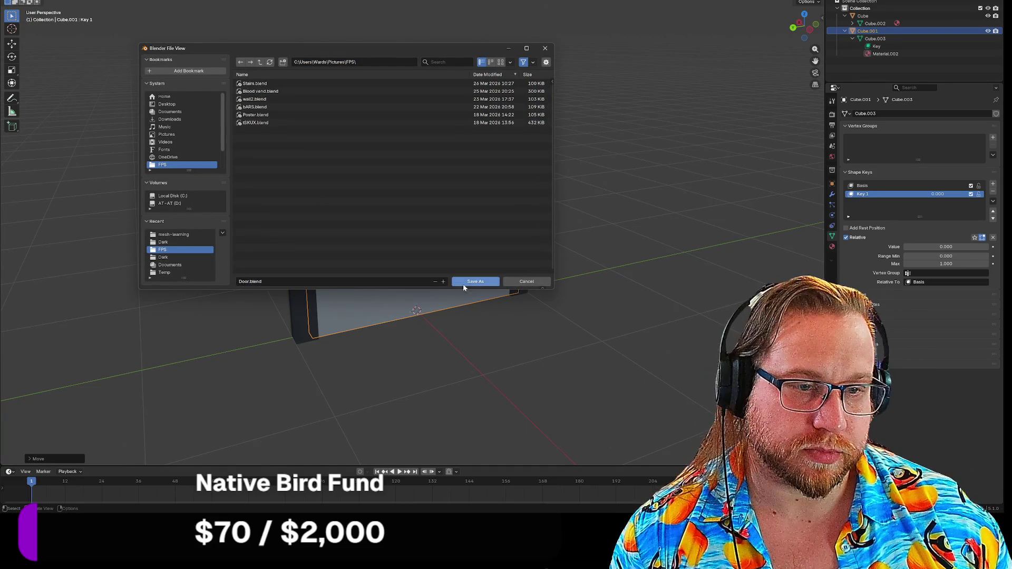
pyautogui.click(467, 281)
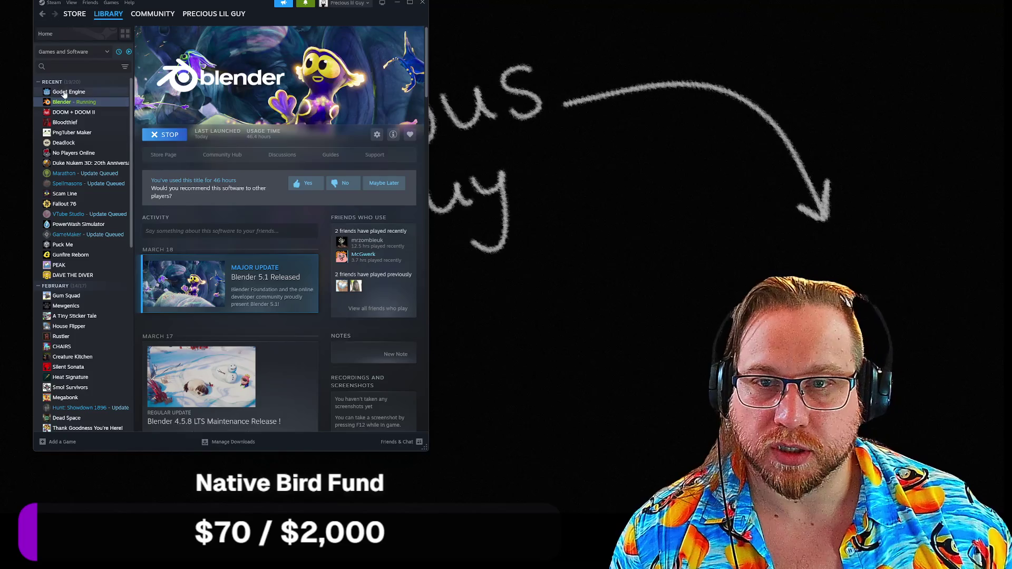
# Step: Launch Godot Engine from the Steam library
pyautogui.click(68, 91)
pyautogui.click(157, 136)
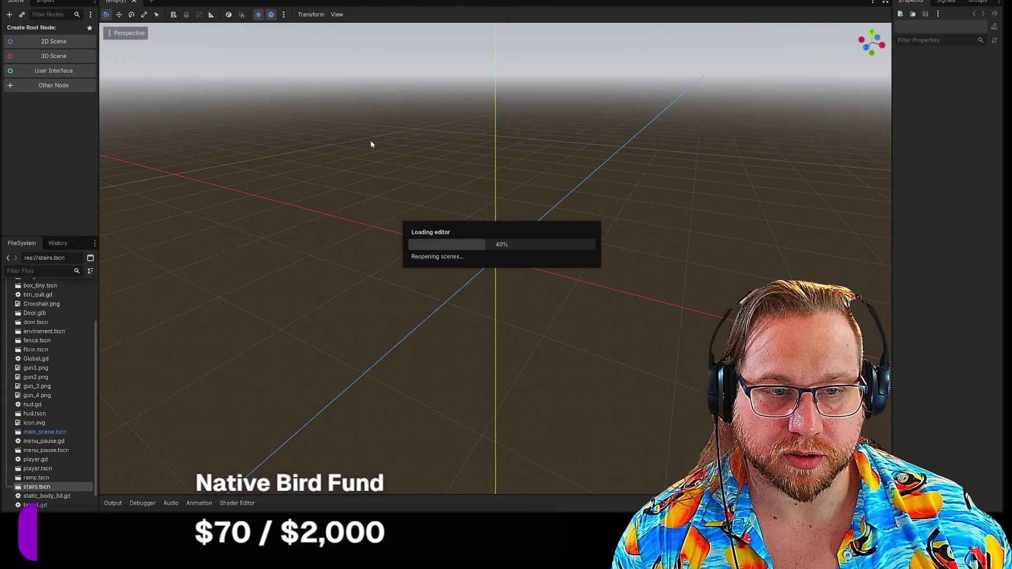
# Step: Drop Door.glb into the environment scene's viewport
pyautogui.scroll(-1, 84, 364)
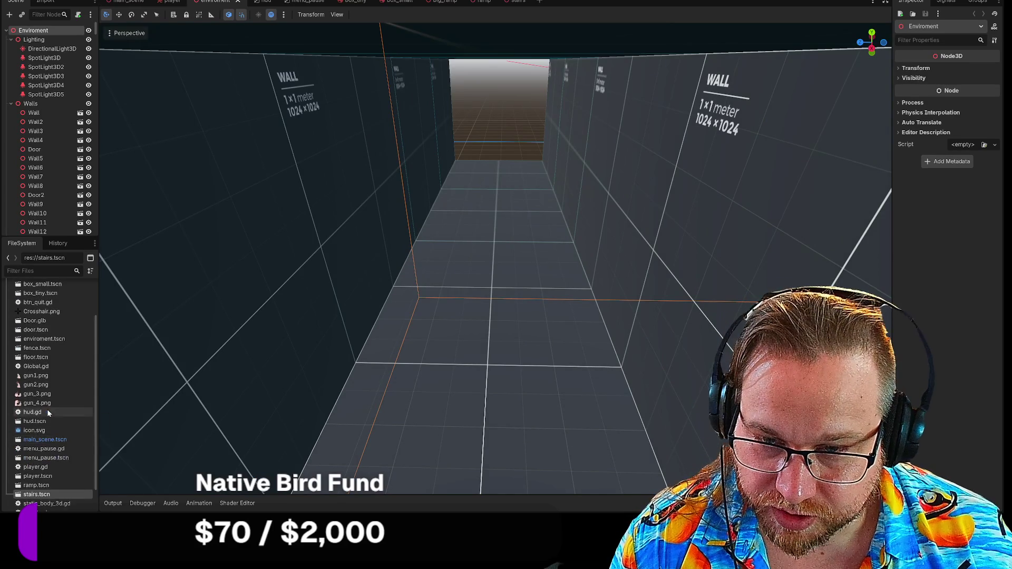
pyautogui.scroll(3, 47, 409)
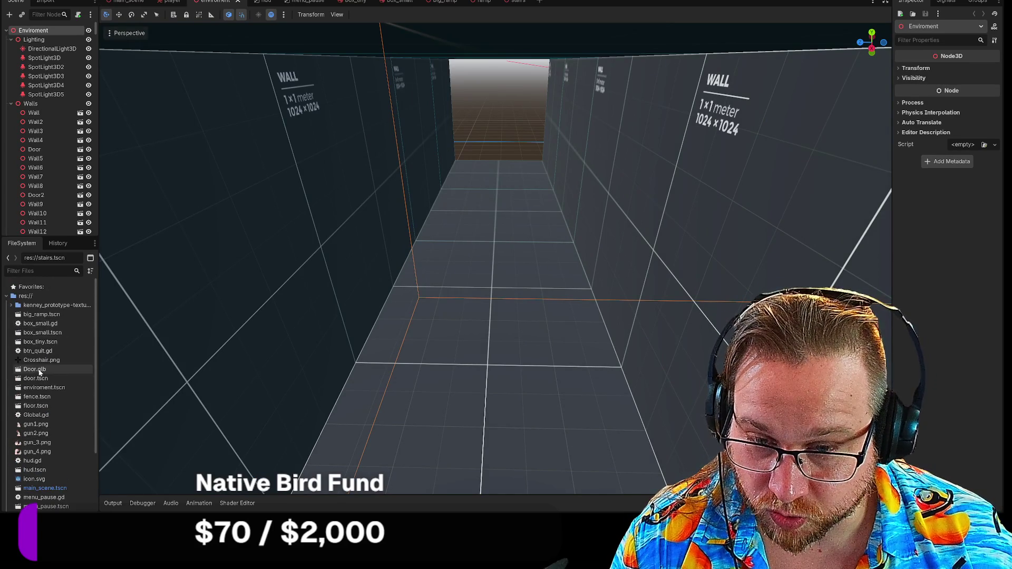
pyautogui.moveTo(163, 379)
pyautogui.mouseDown()
pyautogui.moveTo(479, 281)
pyautogui.moveTo(480, 333)
pyautogui.moveTo(463, 242)
pyautogui.moveTo(454, 334)
pyautogui.mouseUp()
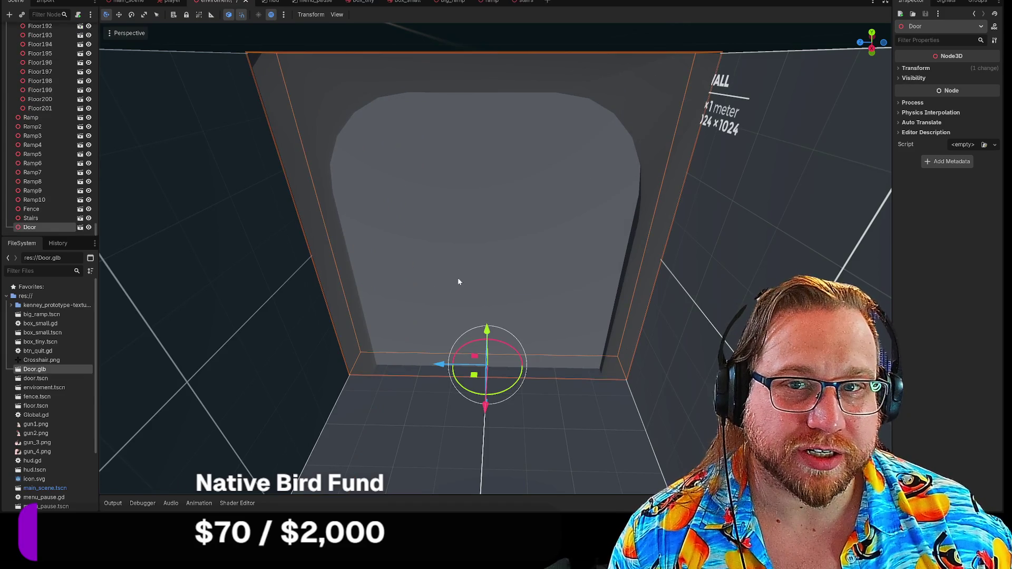
# Step: Delete the Door node from the scene and start a new empty scene tab
pyautogui.rightClick(49, 226)
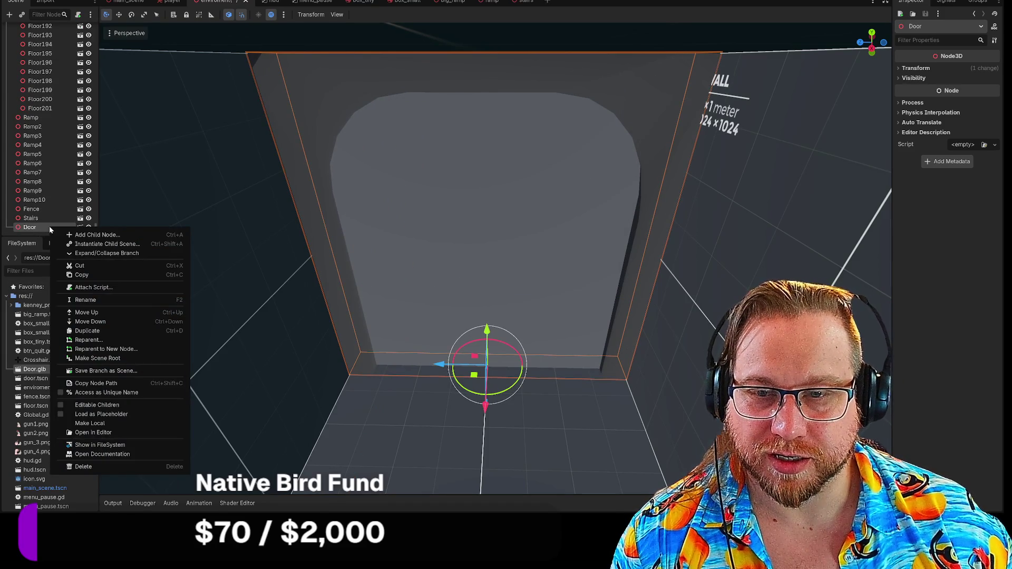
pyautogui.click(19, 230)
pyautogui.press('F2')
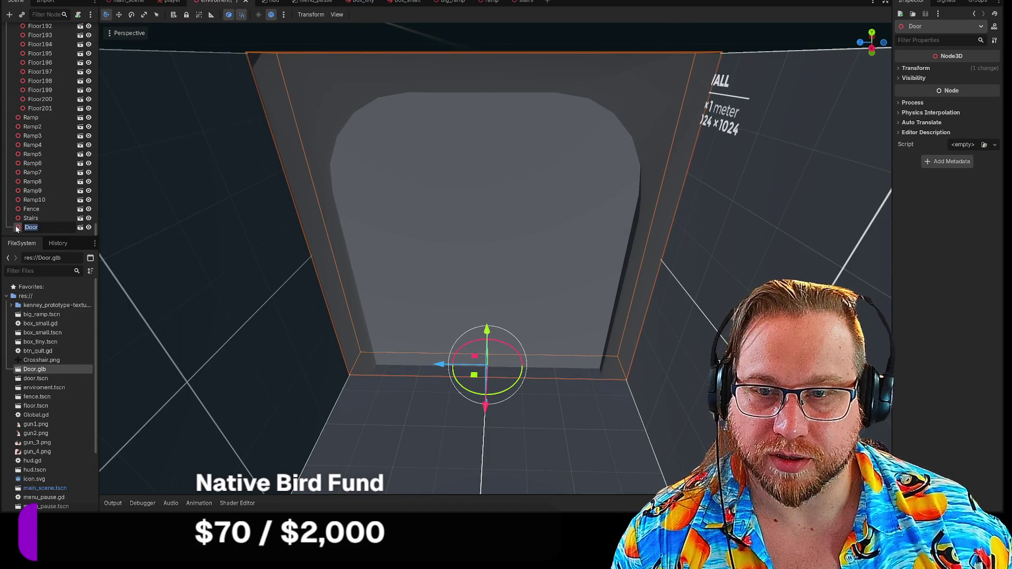
pyautogui.press('Delete')
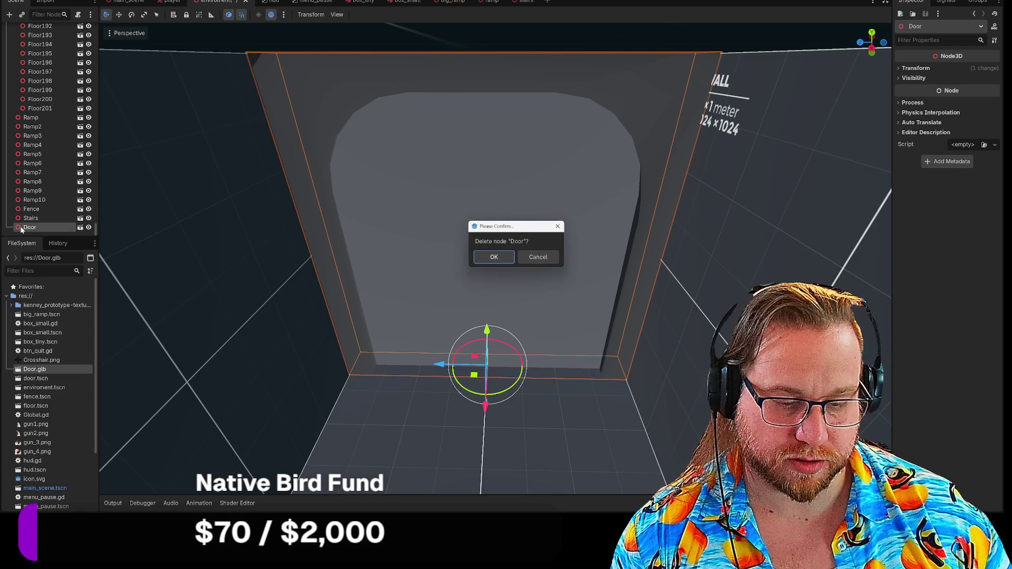
pyautogui.press('Return')
pyautogui.click(548, 2)
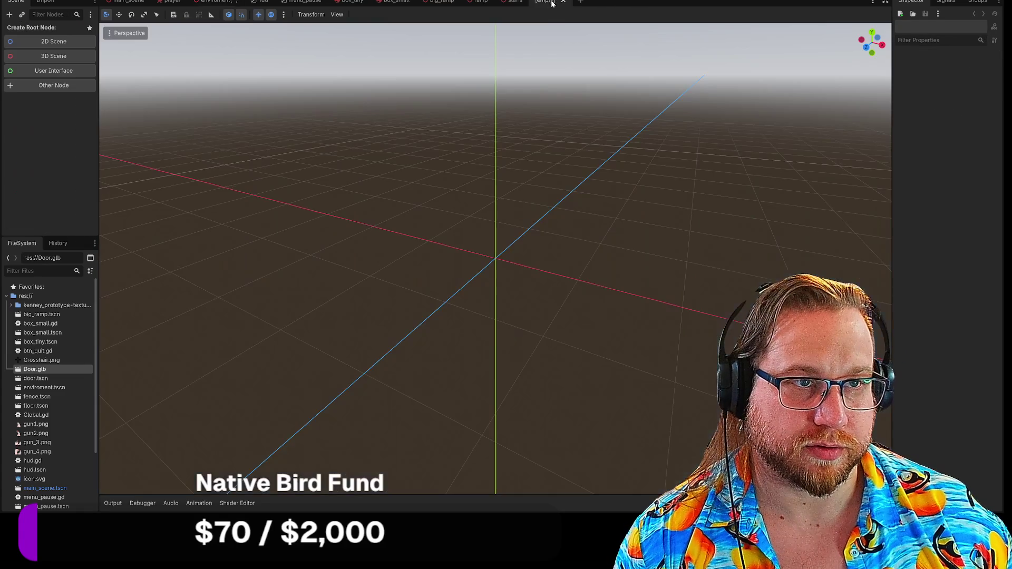
# Step: Place Door.glb in the new scene, enable Editable Children and select Cube_001
pyautogui.moveTo(35, 369)
pyautogui.mouseDown()
pyautogui.moveTo(583, 267)
pyautogui.moveTo(498, 258)
pyautogui.mouseUp()
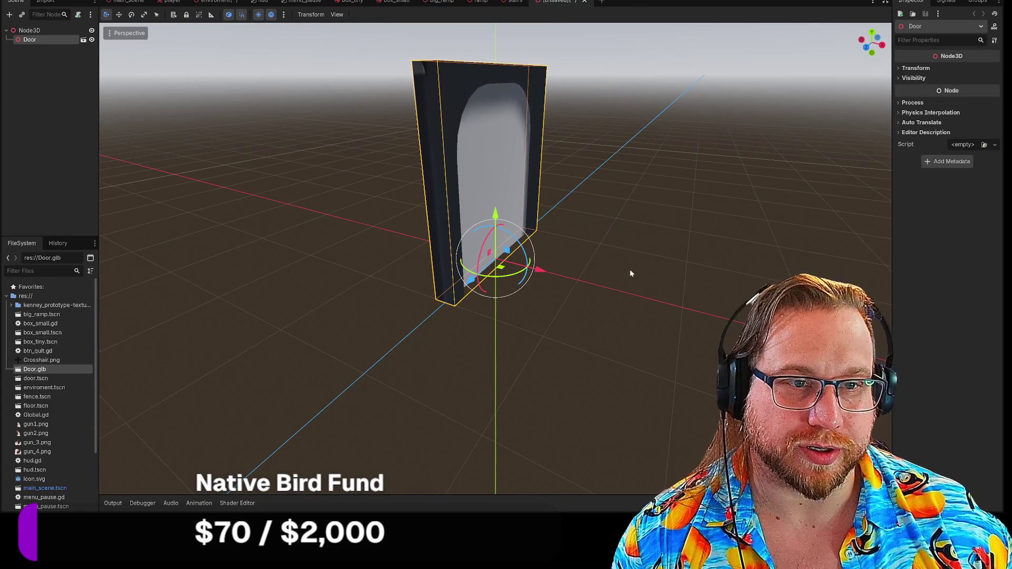
pyautogui.rightClick(40, 42)
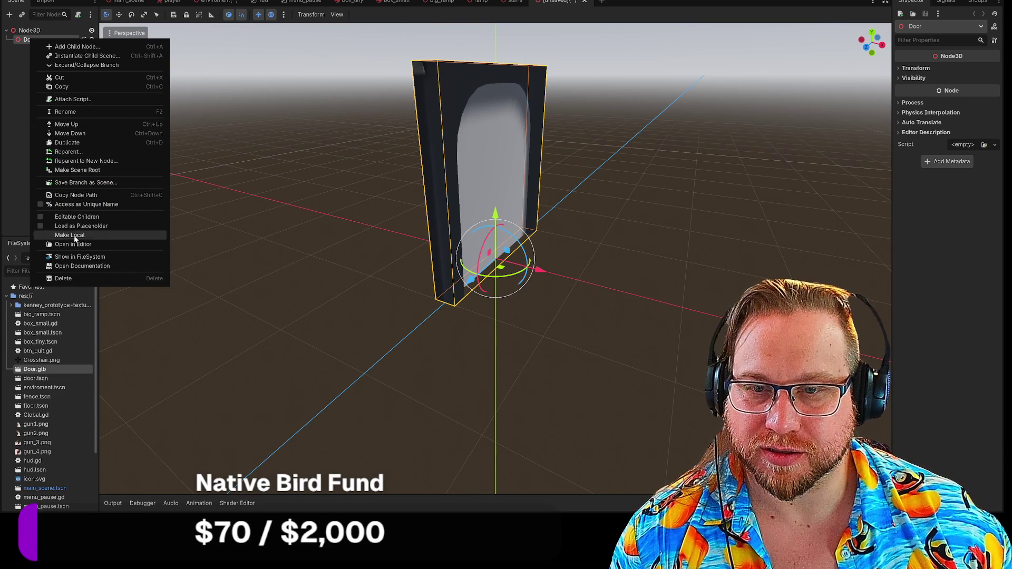
pyautogui.click(36, 217)
pyautogui.click(41, 58)
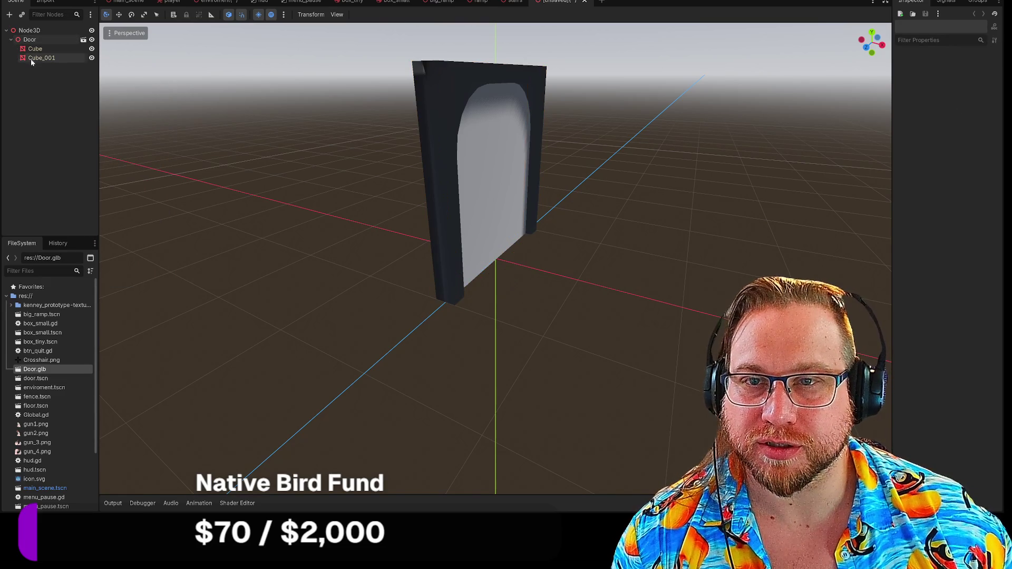
# Step: Set Cube_001's Key 1 blend shape to about 0.6 so the door swings open
pyautogui.moveTo(527, 316)
pyautogui.mouseDown(button='middle')
pyautogui.moveTo(624, 314)
pyautogui.moveTo(599, 308)
pyautogui.moveTo(685, 295)
pyautogui.mouseUp(button='middle')
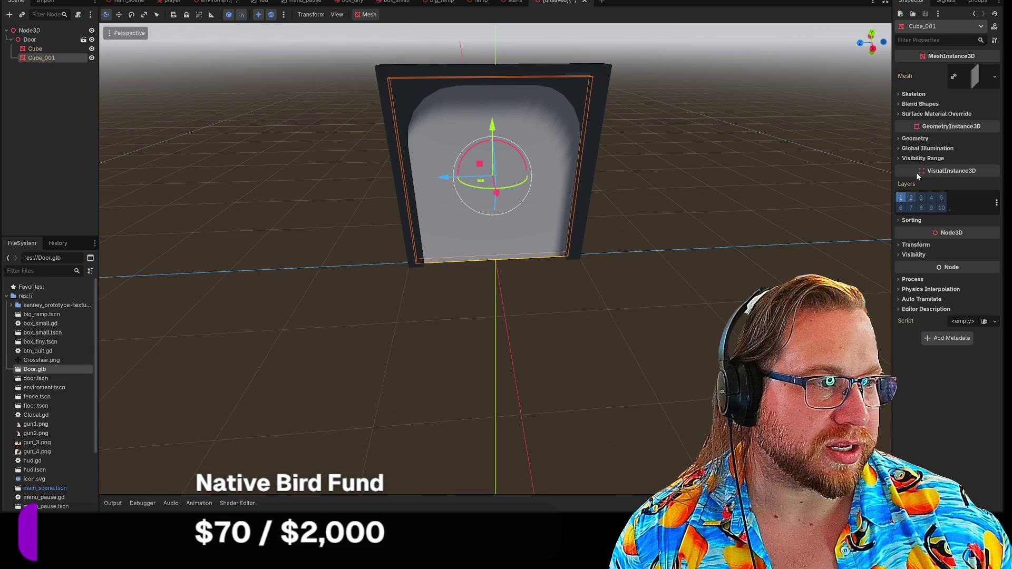
pyautogui.click(905, 115)
pyautogui.click(899, 105)
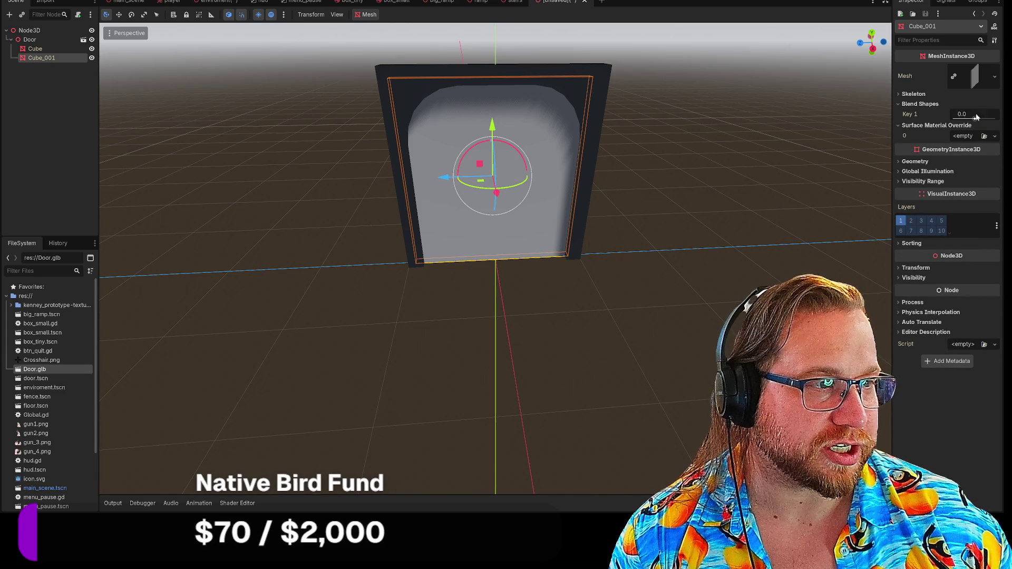
pyautogui.moveTo(973, 121)
pyautogui.mouseDown()
pyautogui.moveTo(946, 122)
pyautogui.moveTo(998, 119)
pyautogui.moveTo(975, 118)
pyautogui.moveTo(987, 120)
pyautogui.mouseUp()
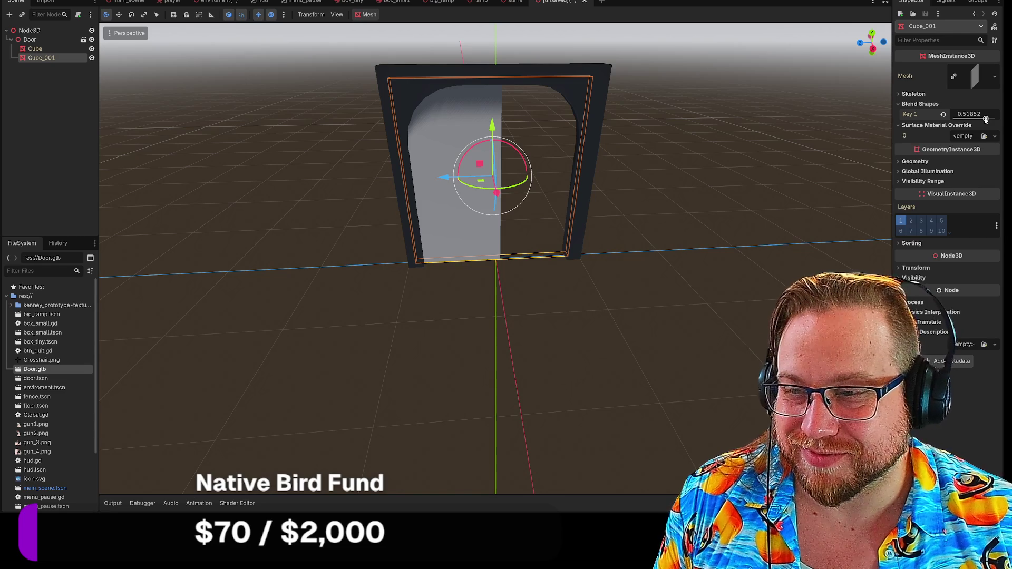
pyautogui.moveTo(986, 120); pyautogui.dragTo(984, 119)
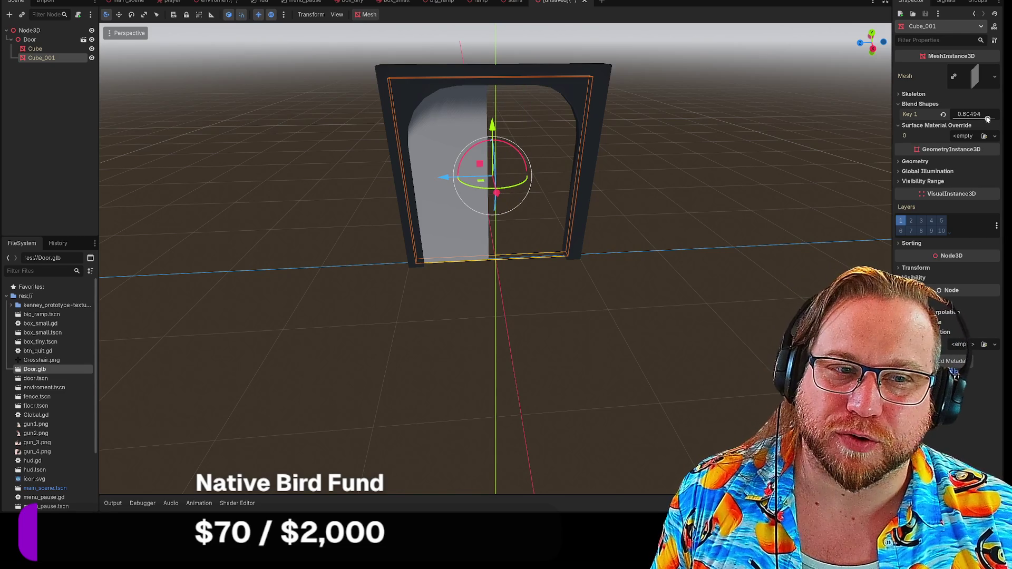
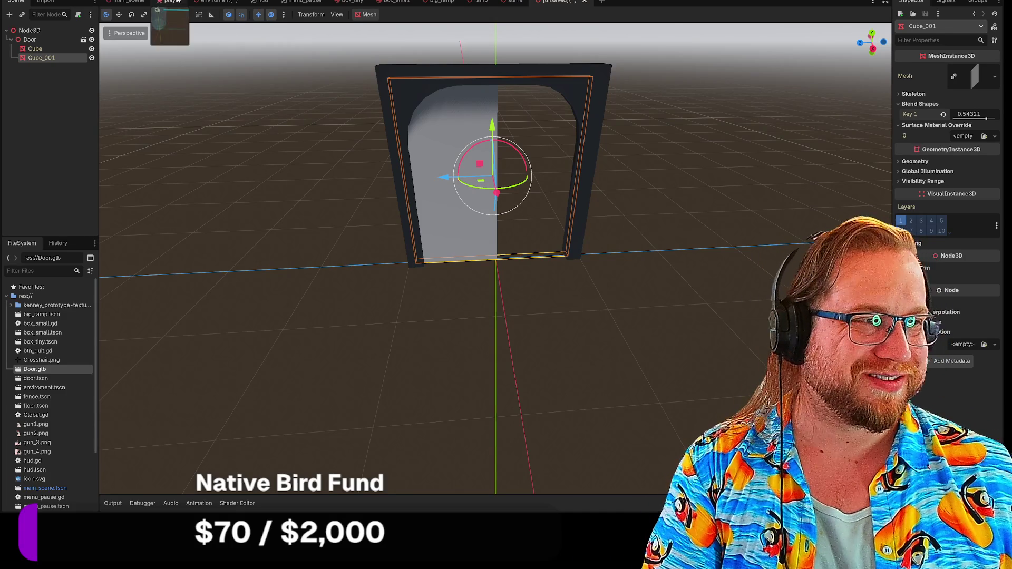
# Step: Reset Cube_001's Key 1 blend shape to 0.0, then try and remove a new StandardMaterial3D override
pyautogui.click(942, 114)
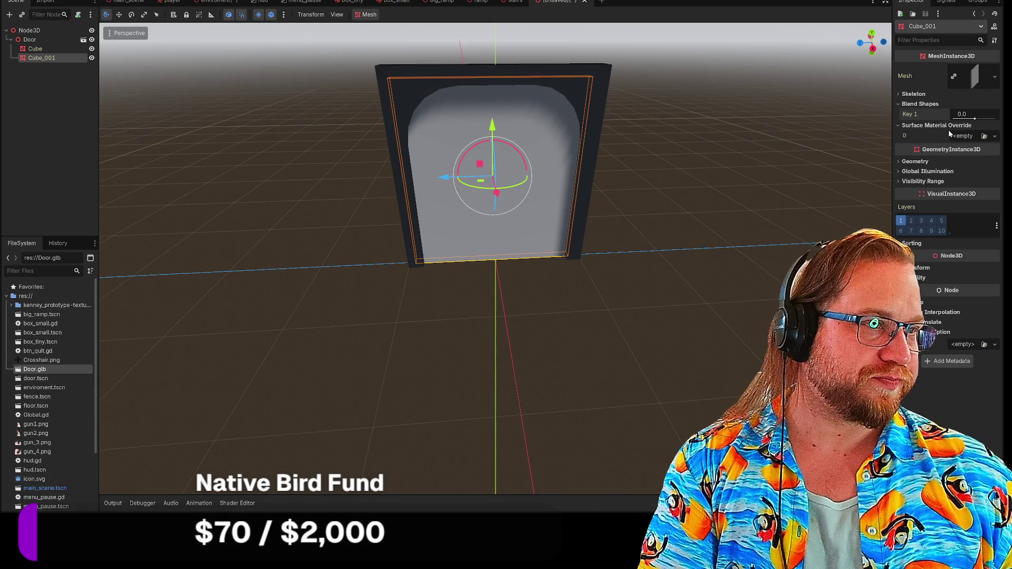
pyautogui.click(963, 138)
pyautogui.click(959, 159)
pyautogui.click(974, 145)
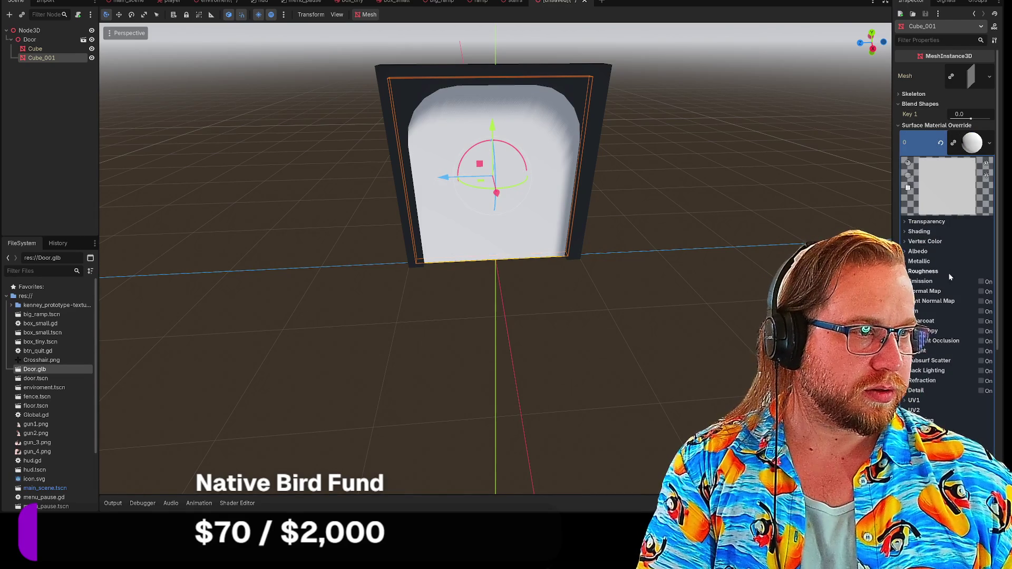
pyautogui.click(912, 251)
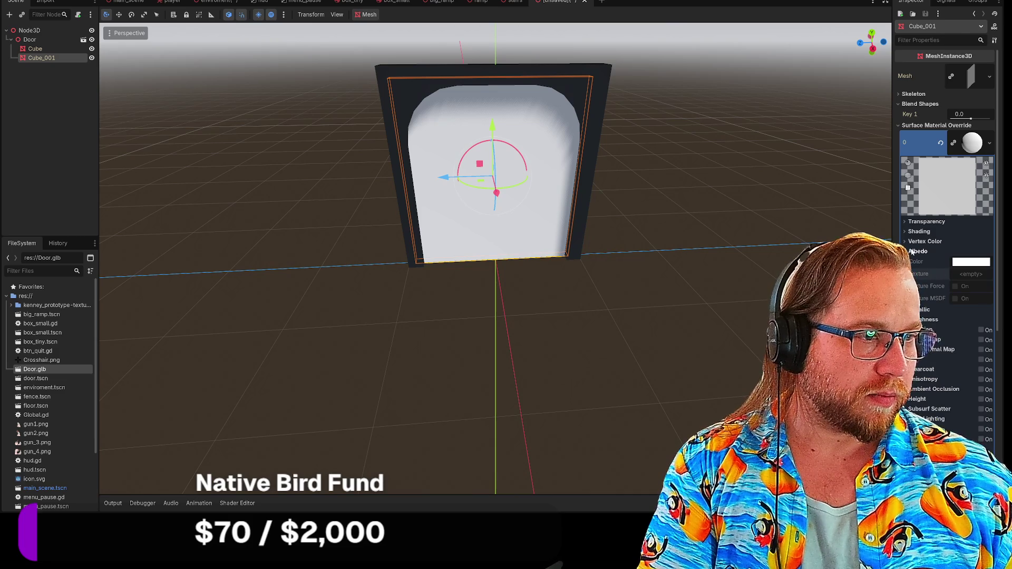
pyautogui.click(905, 222)
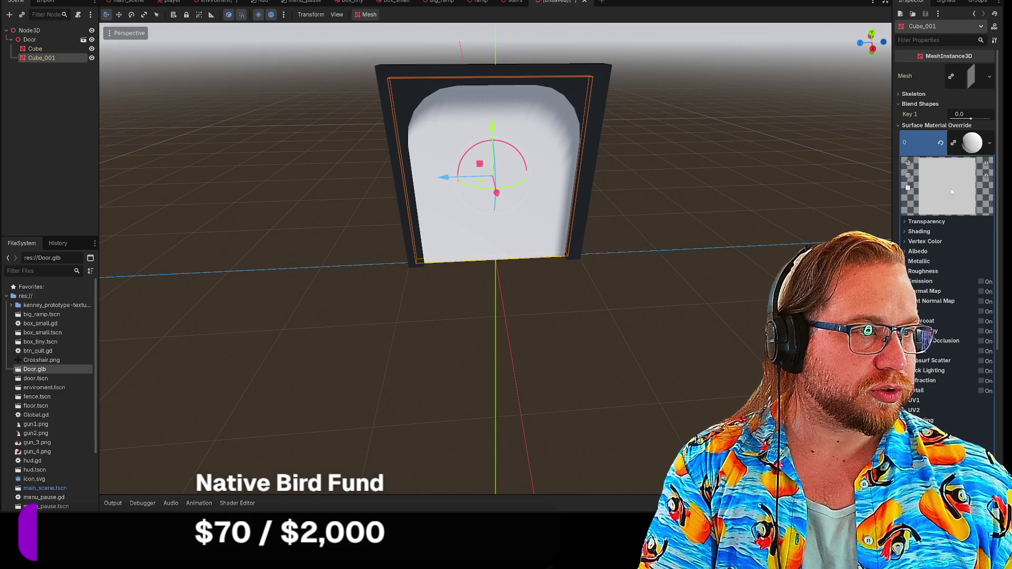
pyautogui.click(983, 146)
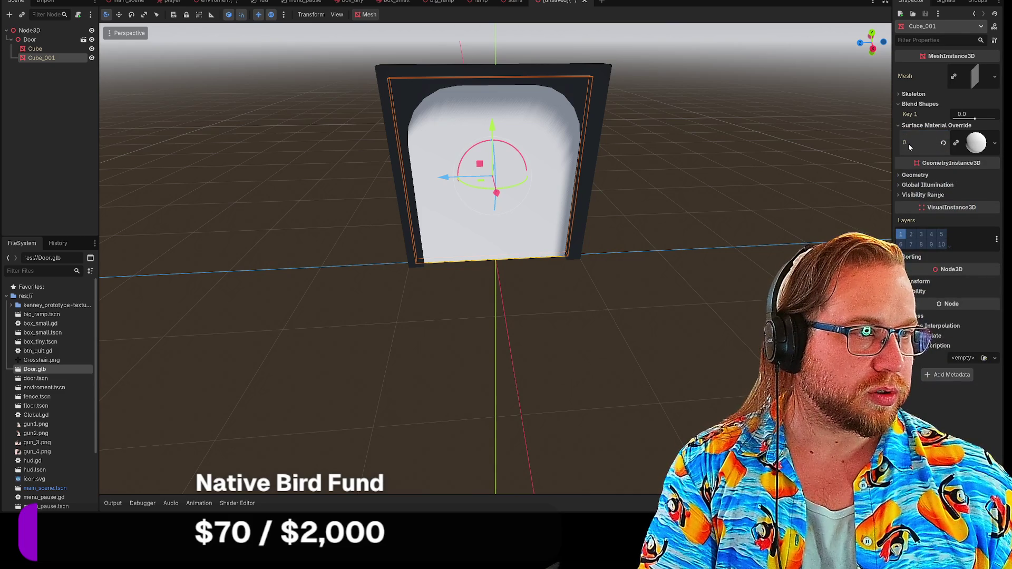
pyautogui.click(943, 144)
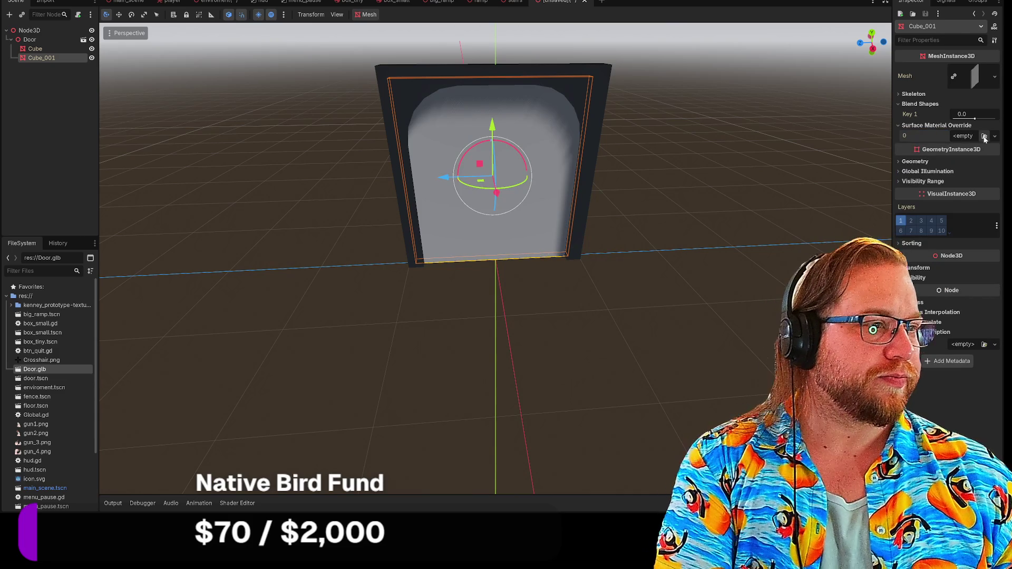
# Step: Check the empty quick-load picker, then assign a new StandardMaterial3D to the door panel again
pyautogui.click(984, 136)
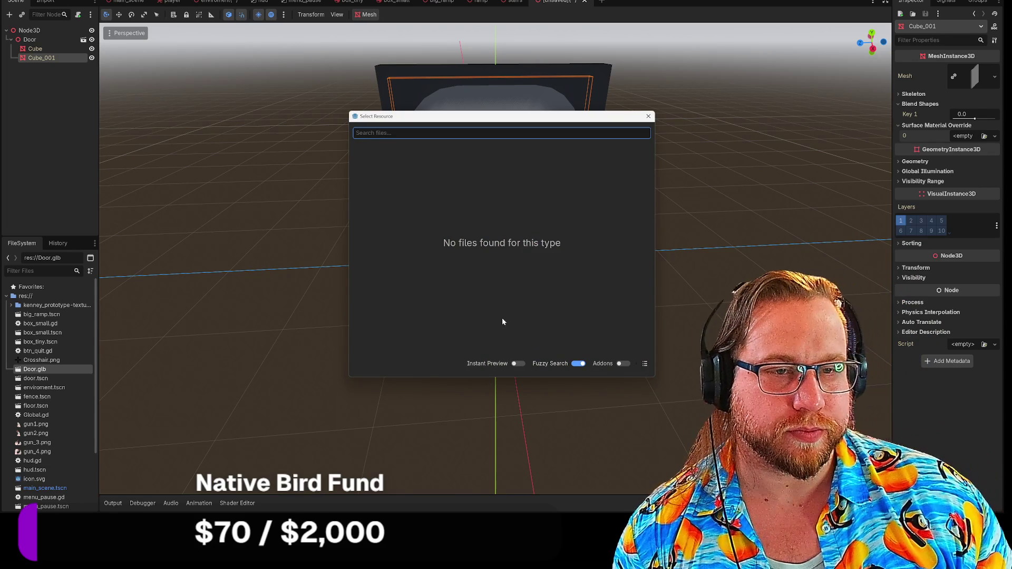
pyautogui.click(647, 114)
pyautogui.click(983, 136)
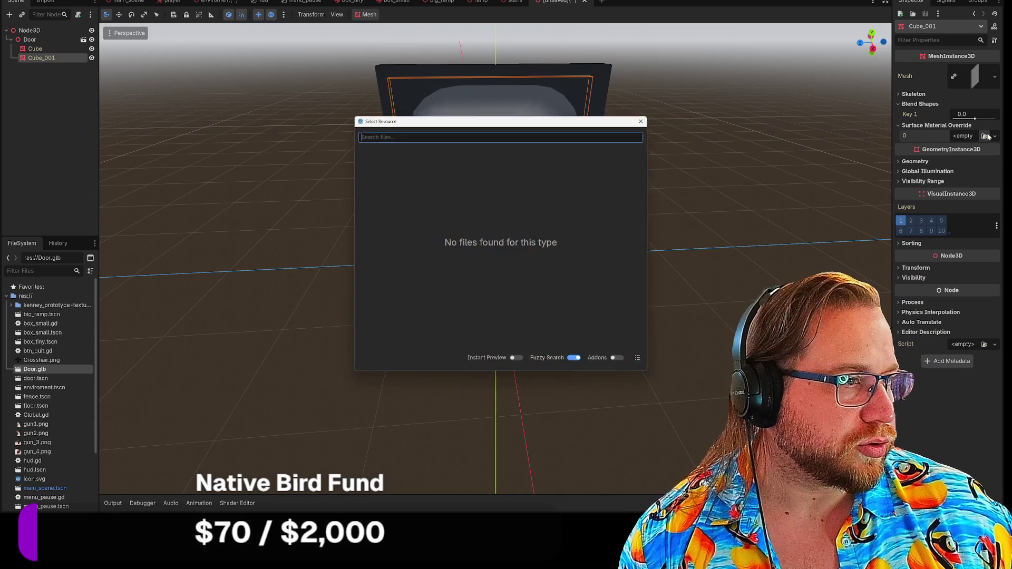
pyautogui.click(649, 116)
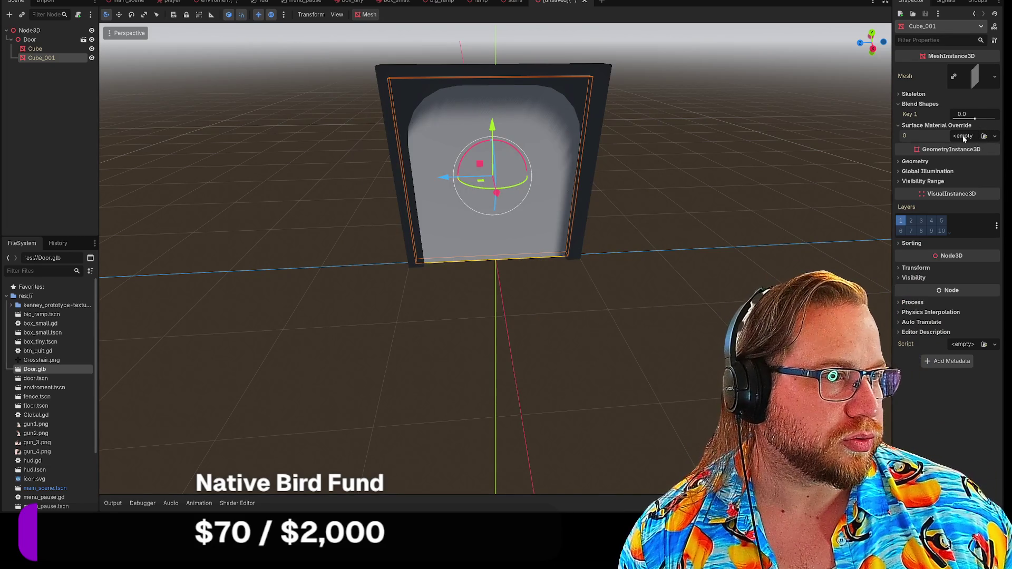
pyautogui.click(995, 136)
pyautogui.click(962, 159)
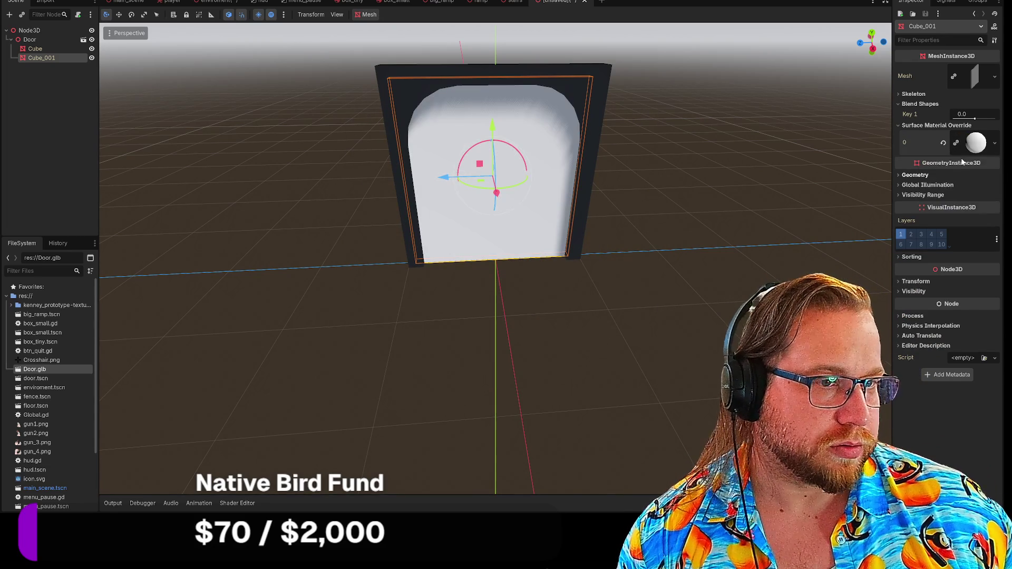
# Step: Inspect the material's roughness, metallic and albedo sections, then clear the surface material override
pyautogui.click(983, 148)
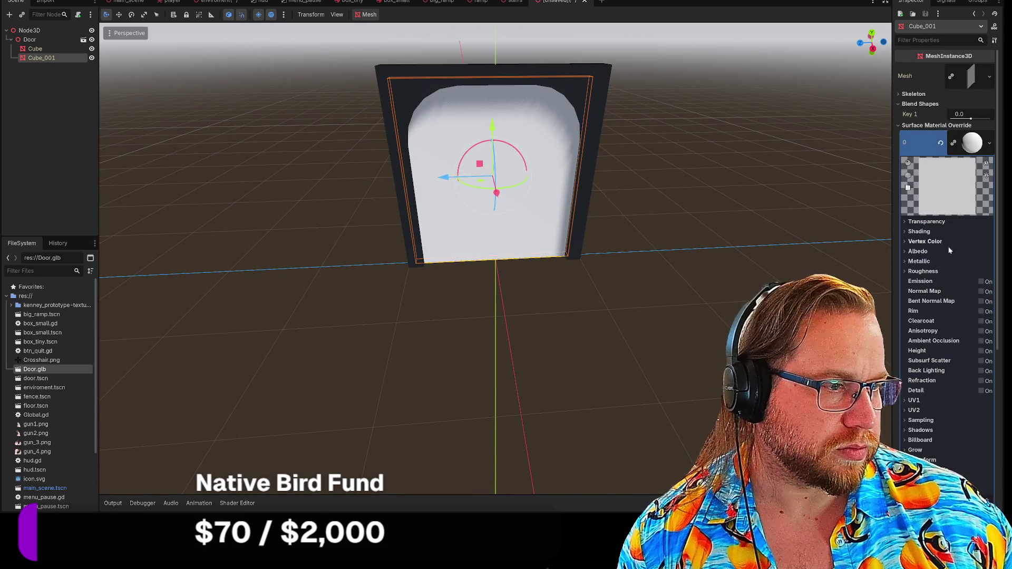
pyautogui.click(917, 271)
pyautogui.click(907, 272)
pyautogui.click(907, 261)
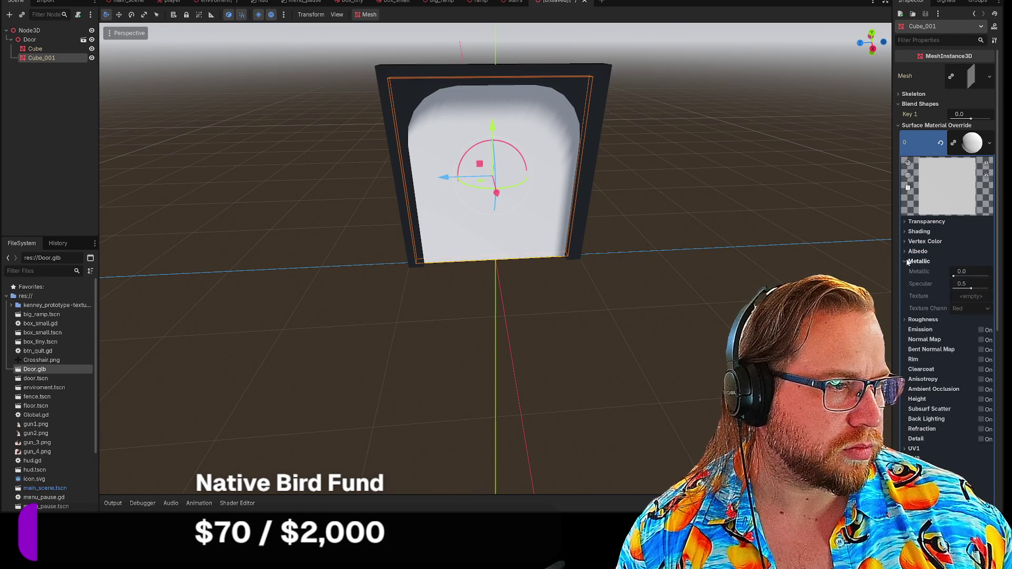
pyautogui.click(905, 251)
pyautogui.click(904, 251)
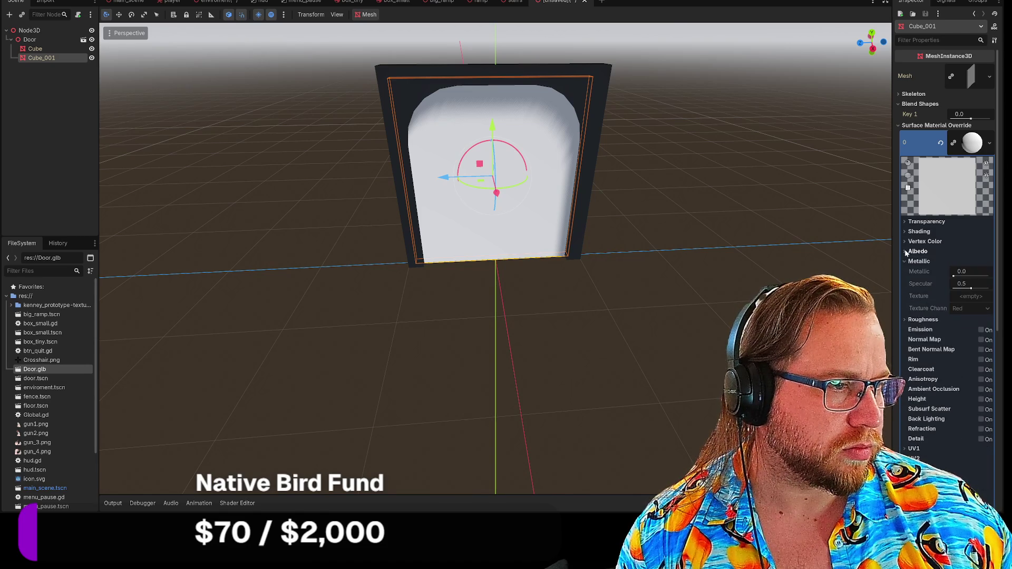
pyautogui.click(903, 262)
pyautogui.scroll(-5, 916, 350)
pyautogui.scroll(2, 916, 350)
pyautogui.scroll(4, 929, 287)
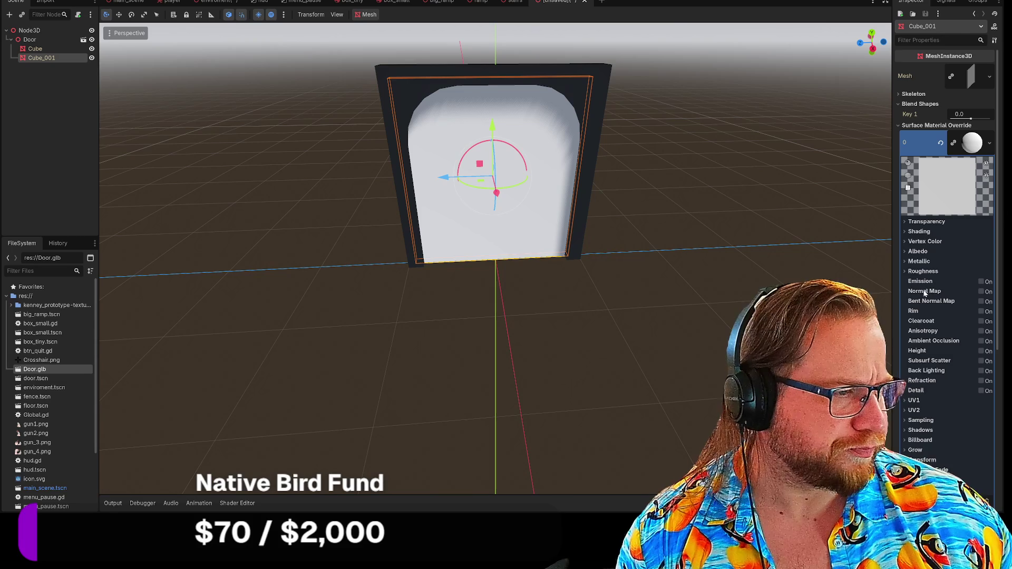
pyautogui.click(940, 143)
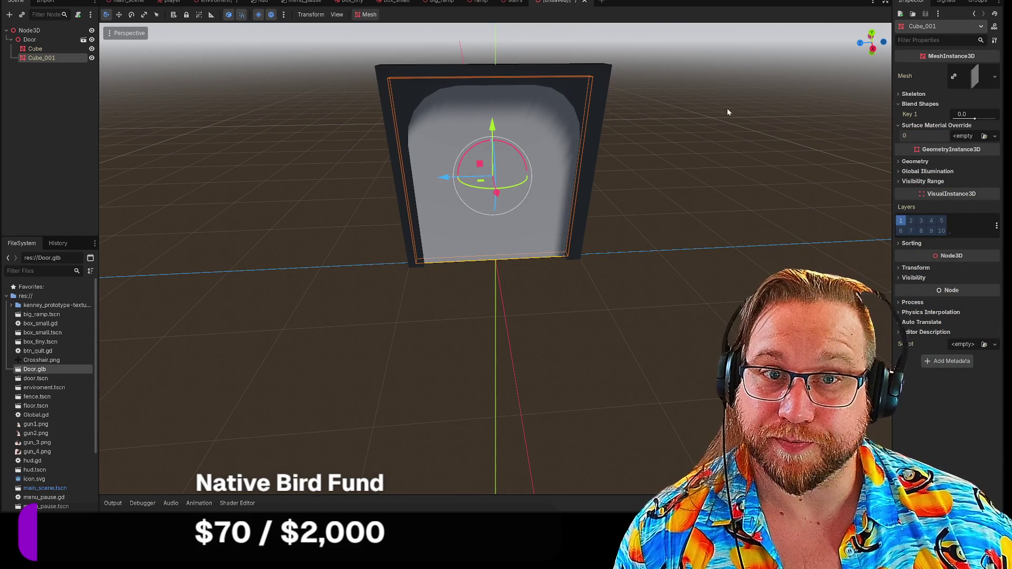
# Step: Save the unsaved door scene as node_3d
pyautogui.rightClick(562, 2)
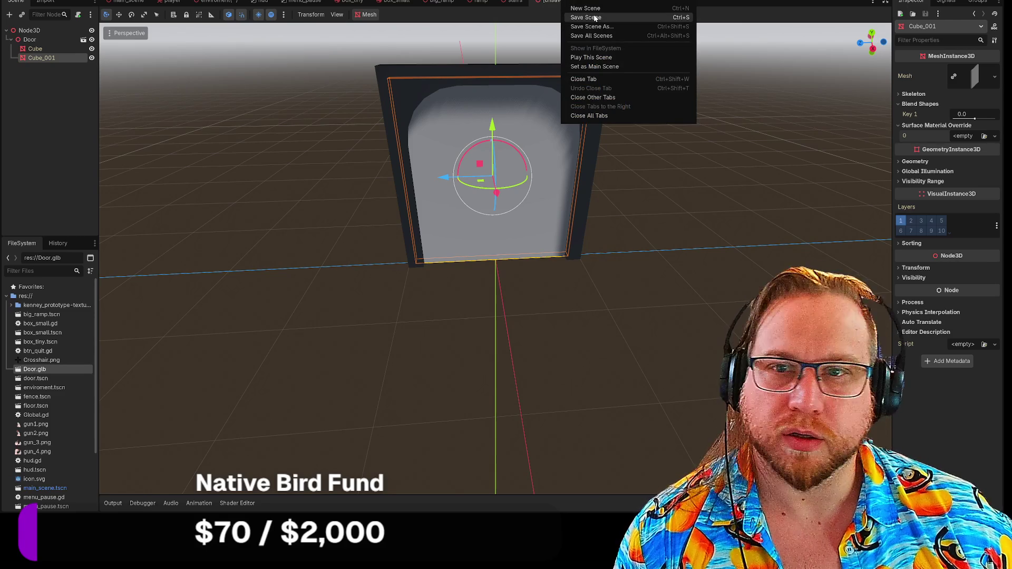
pyautogui.click(594, 18)
pyautogui.click(419, 376)
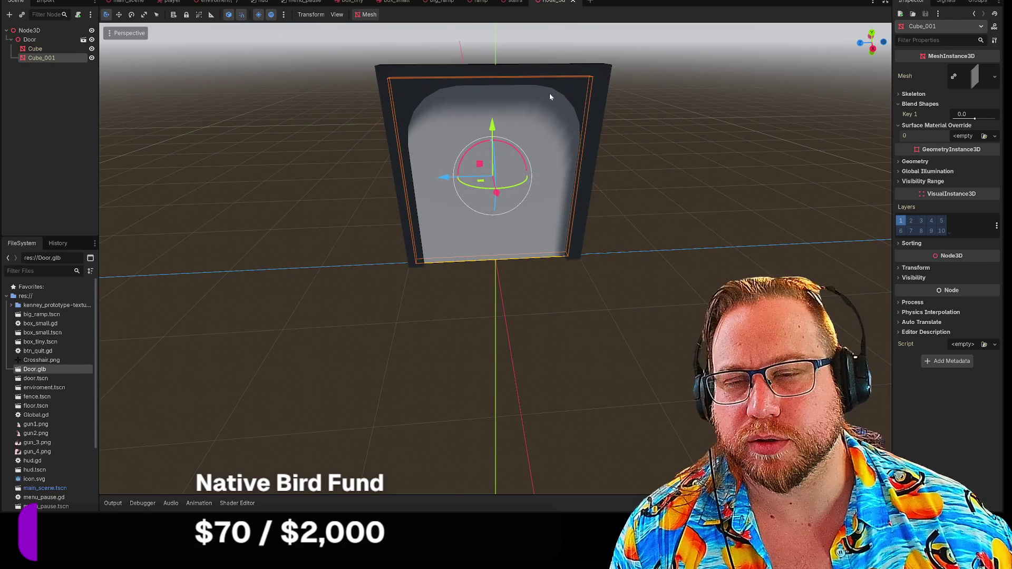
# Step: Add CollisionShape3D and StaticBody3D child nodes under Cube_001
pyautogui.rightClick(26, 59)
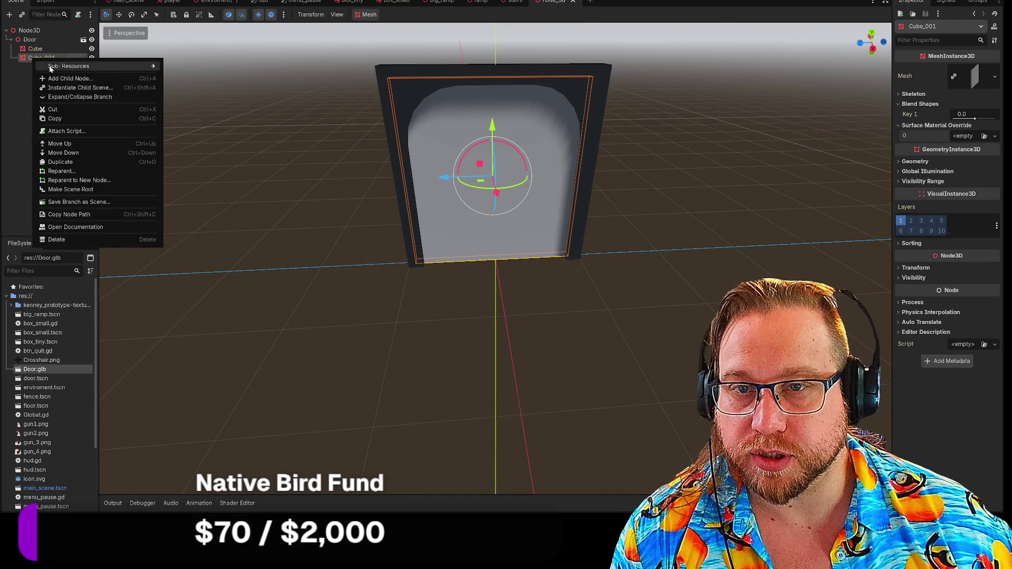
pyautogui.click(52, 66)
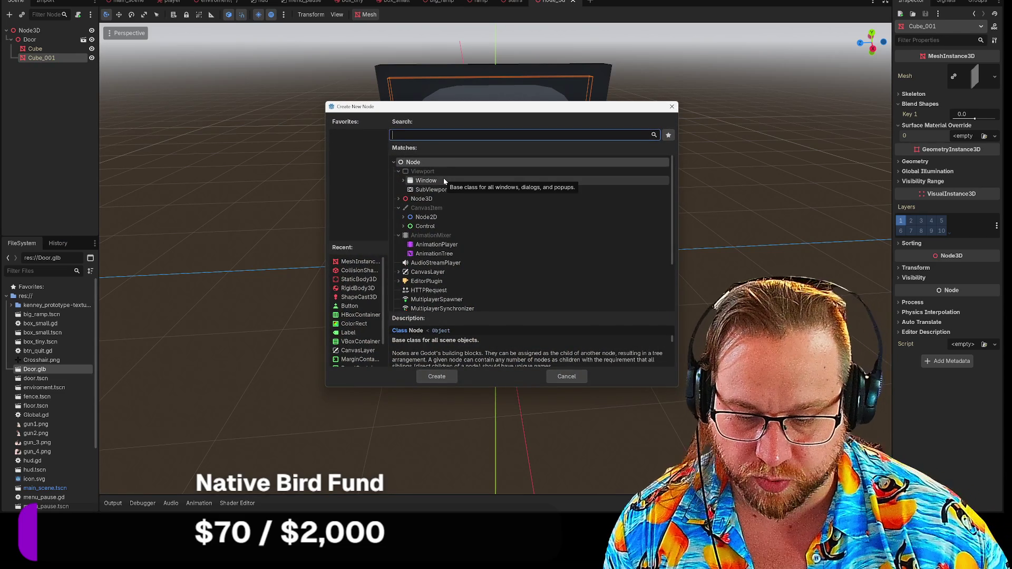
pyautogui.write('col')
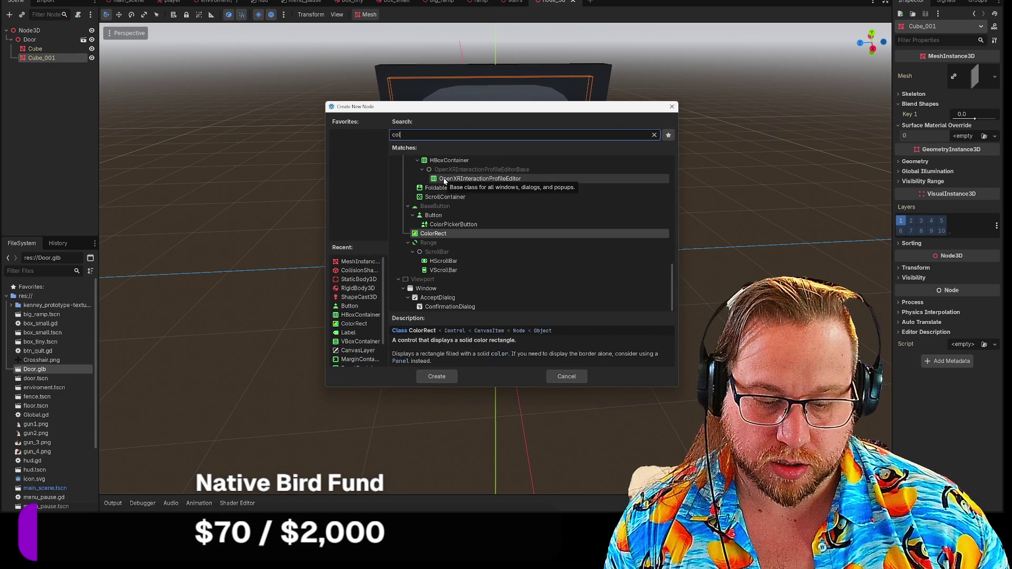
pyautogui.write('lision')
pyautogui.press('Return')
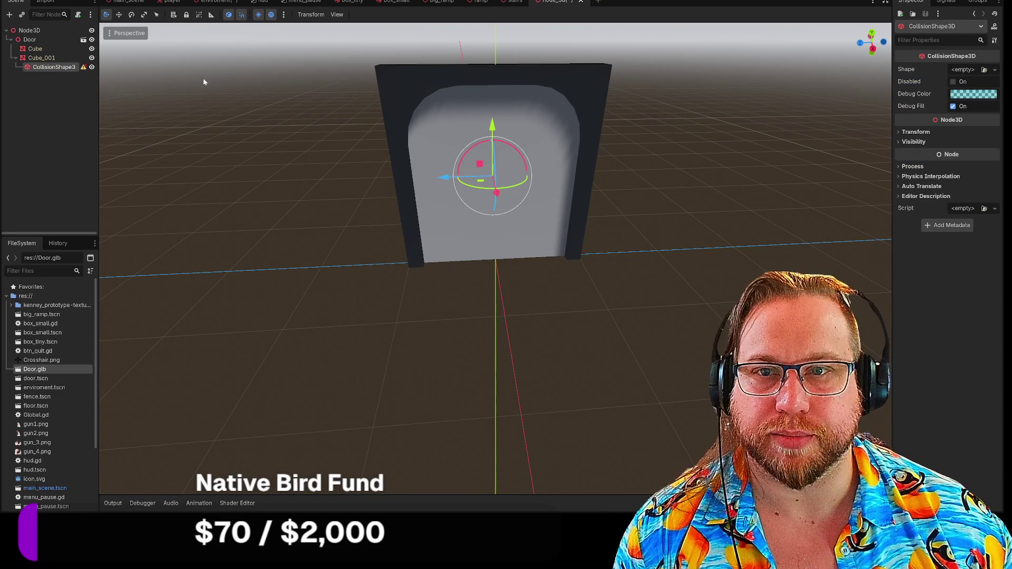
pyautogui.moveTo(82, 71)
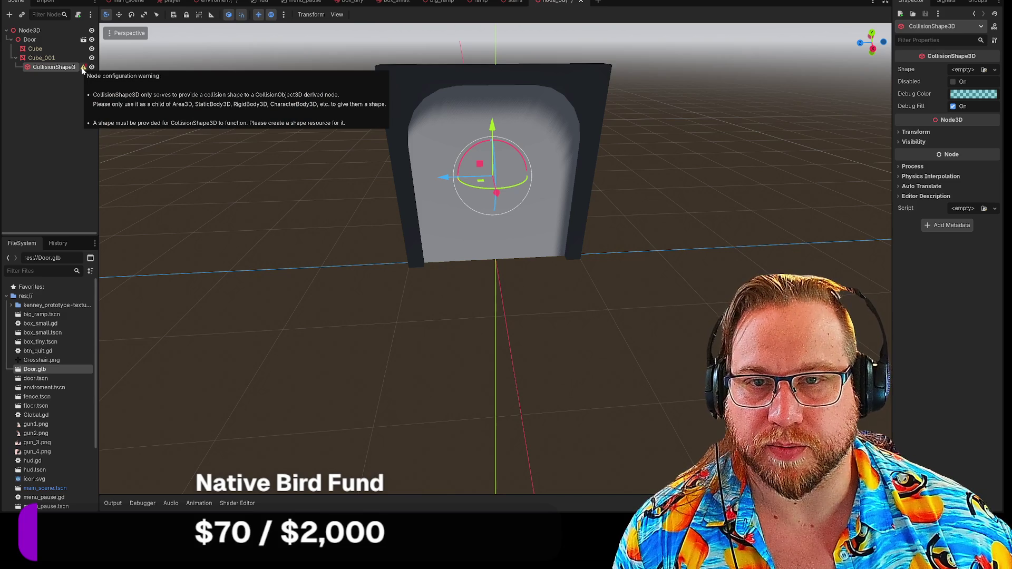
pyautogui.rightClick(50, 59)
pyautogui.click(75, 79)
pyautogui.write('static')
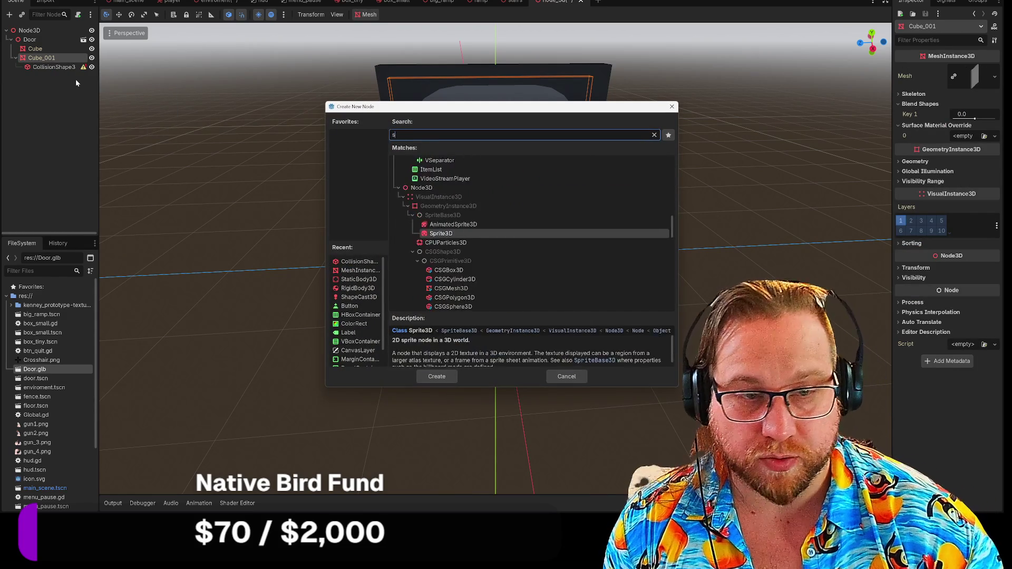
pyautogui.press('Return')
# Step: Nest CollisionShape3D under StaticBody3D and give it a new BoxShape3D
pyautogui.moveTo(52, 67); pyautogui.dragTo(62, 81)
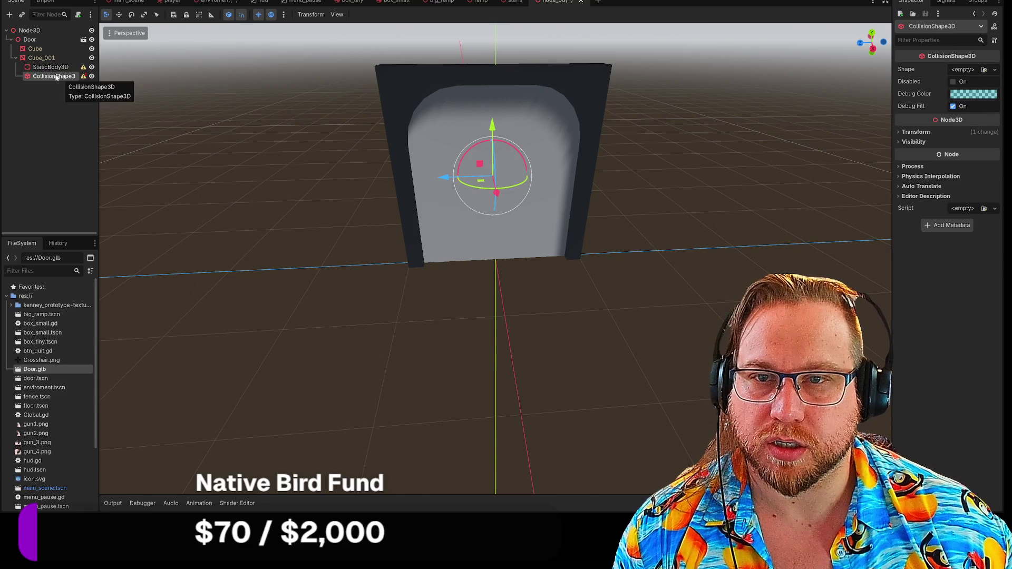
pyautogui.moveTo(84, 71)
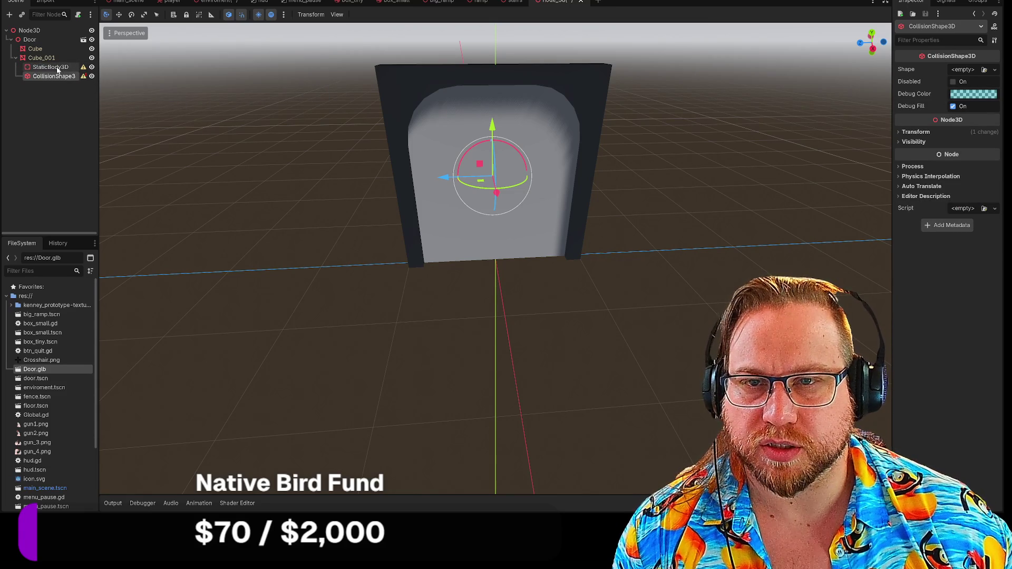
pyautogui.click(57, 69)
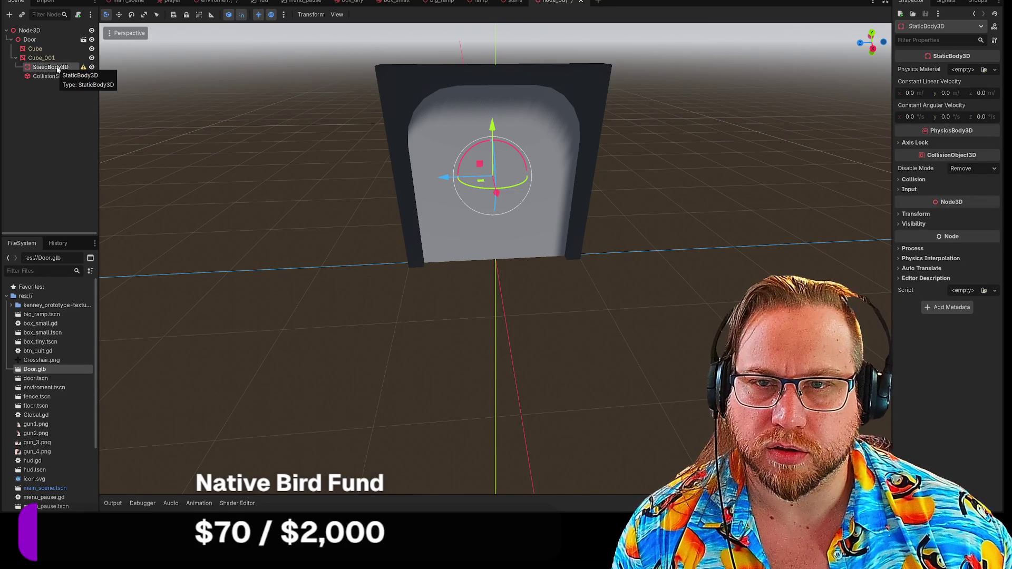
pyautogui.moveTo(58, 69); pyautogui.dragTo(59, 69)
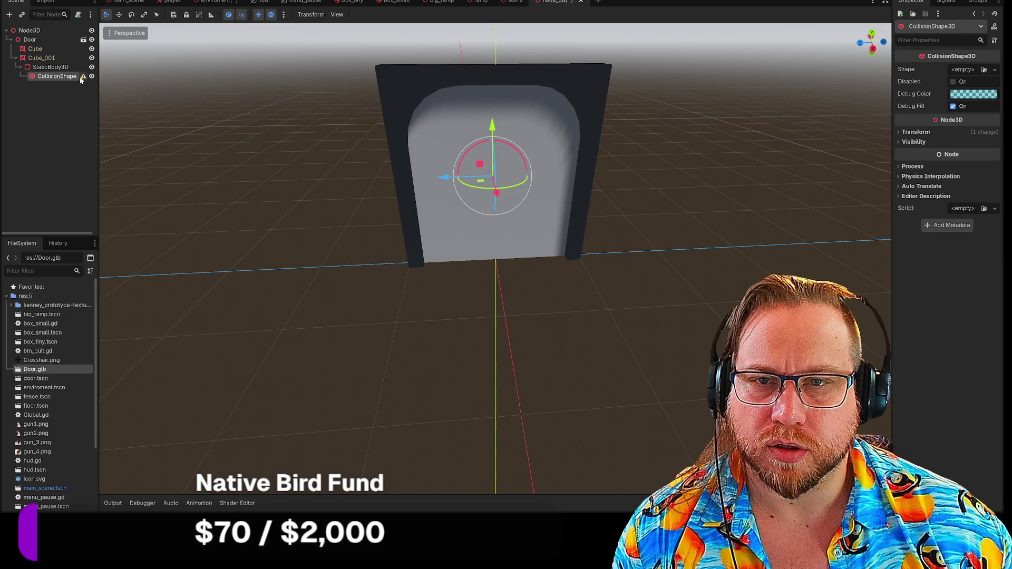
pyautogui.click(1001, 69)
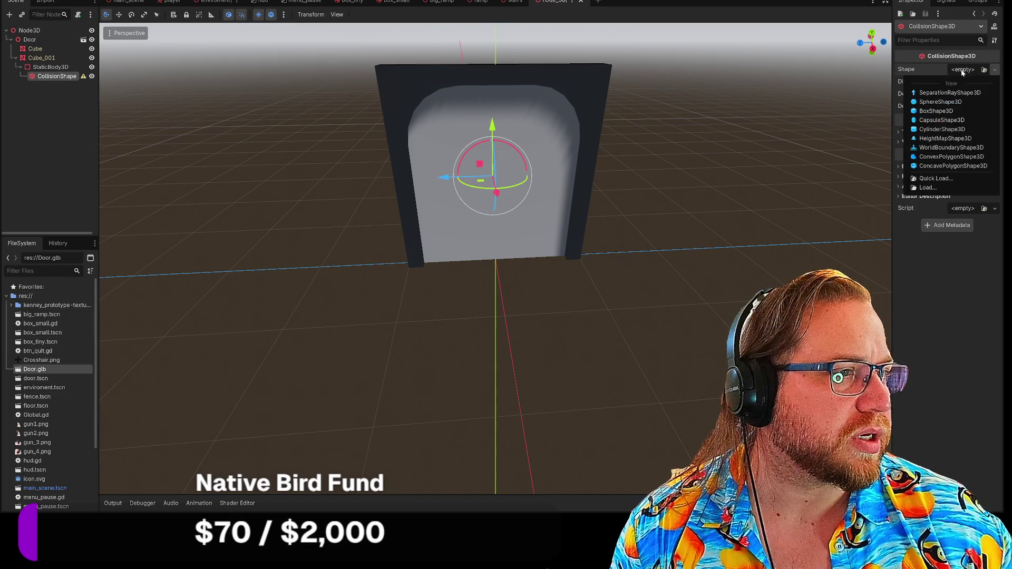
pyautogui.click(927, 112)
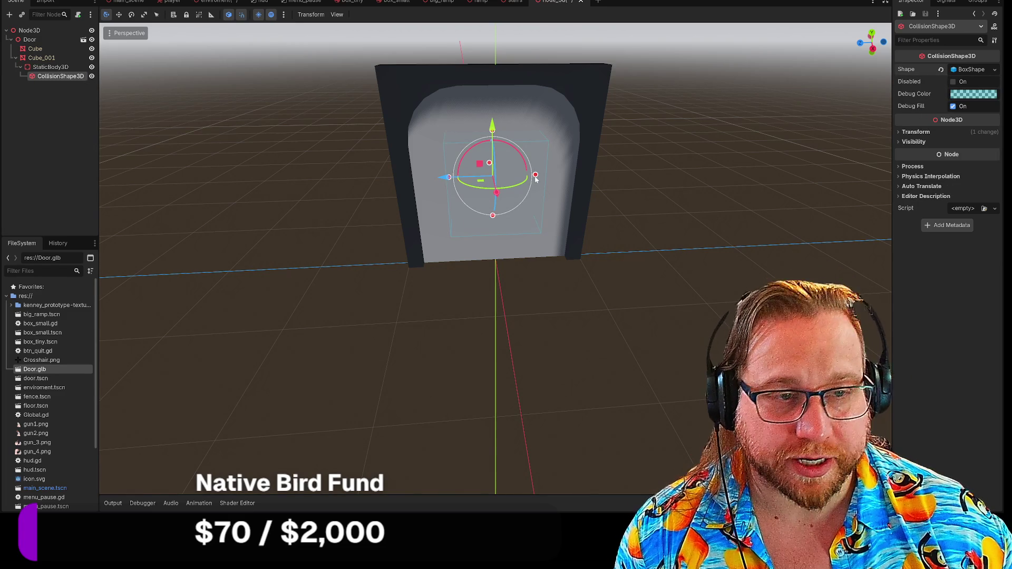
# Step: Size the collision box to the door's full width and height, 0.2 thick
pyautogui.moveTo(535, 175); pyautogui.dragTo(568, 182)
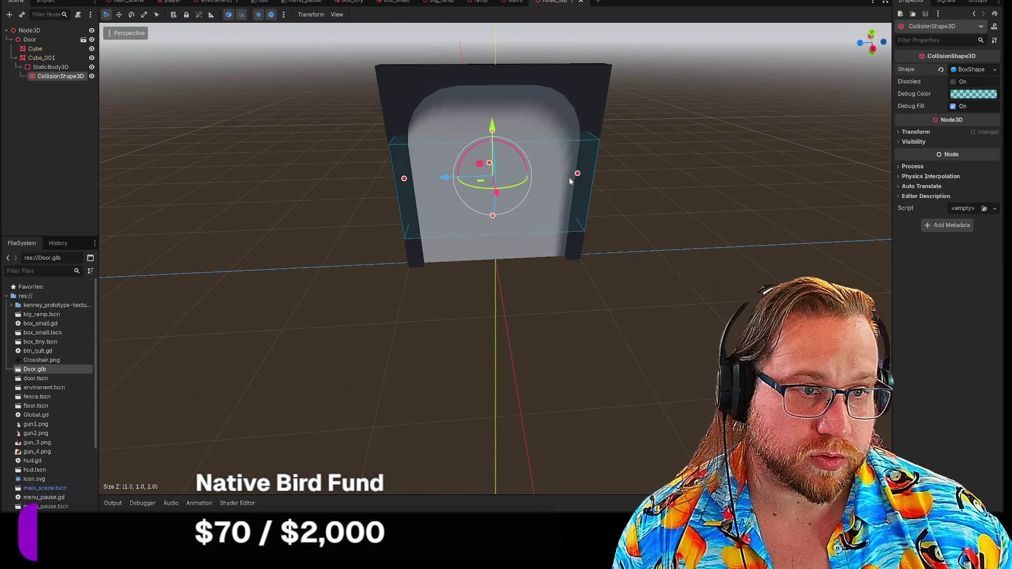
pyautogui.moveTo(494, 134); pyautogui.dragTo(491, 94)
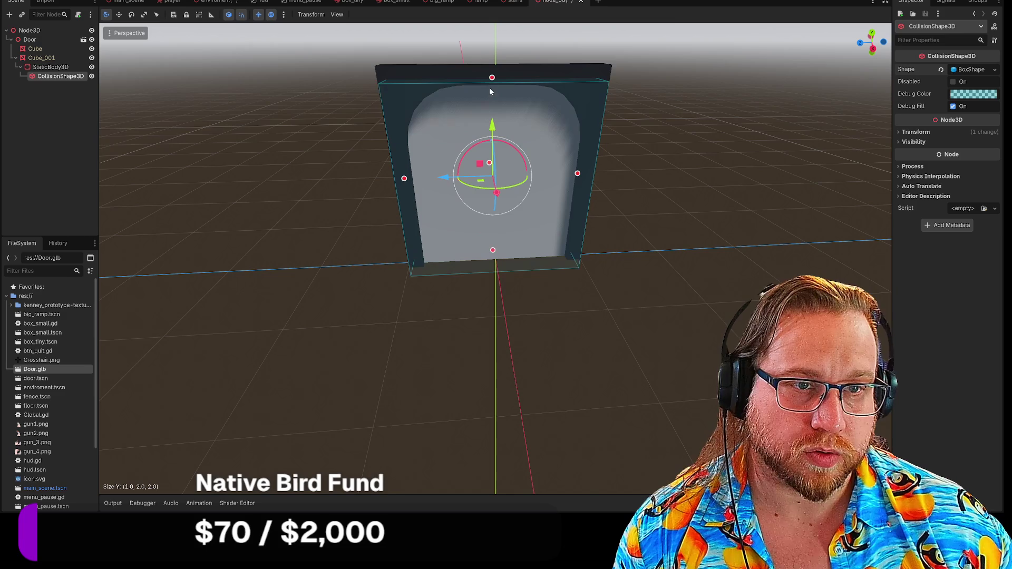
pyautogui.moveTo(303, 183)
pyautogui.mouseDown(button='middle')
pyautogui.moveTo(478, 249)
pyautogui.moveTo(490, 202)
pyautogui.mouseUp(button='middle')
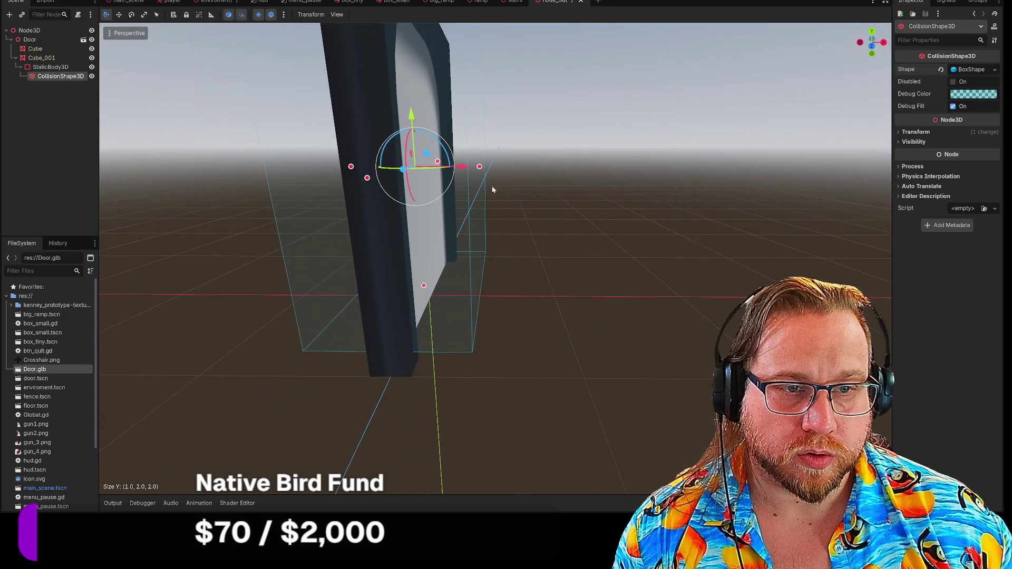
pyautogui.moveTo(480, 167); pyautogui.dragTo(431, 165)
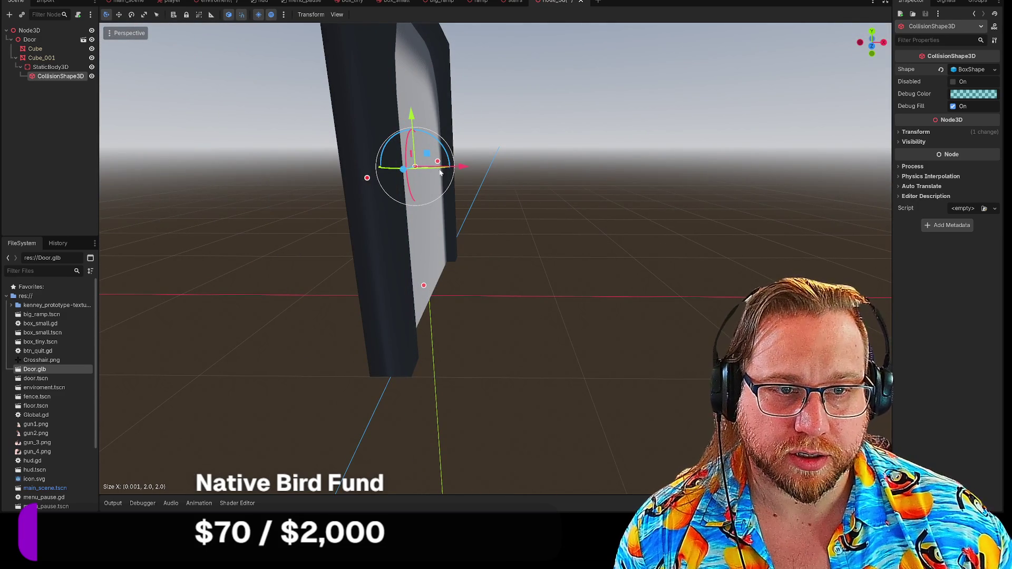
pyautogui.moveTo(586, 172)
pyautogui.mouseDown(button='middle')
pyautogui.moveTo(559, 181)
pyautogui.moveTo(619, 173)
pyautogui.moveTo(585, 197)
pyautogui.moveTo(605, 185)
pyautogui.moveTo(588, 186)
pyautogui.mouseUp(button='middle')
pyautogui.moveTo(414, 208); pyautogui.dragTo(424, 208)
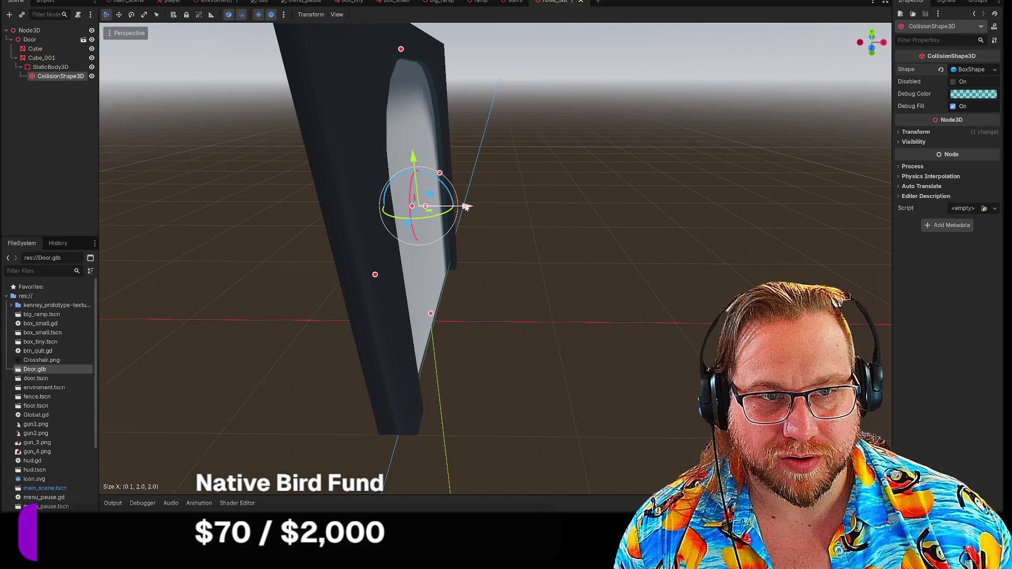
pyautogui.moveTo(473, 207)
pyautogui.mouseDown(button='middle')
pyautogui.moveTo(572, 186)
pyautogui.moveTo(567, 169)
pyautogui.mouseUp(button='middle')
pyautogui.moveTo(486, 170); pyautogui.dragTo(480, 170)
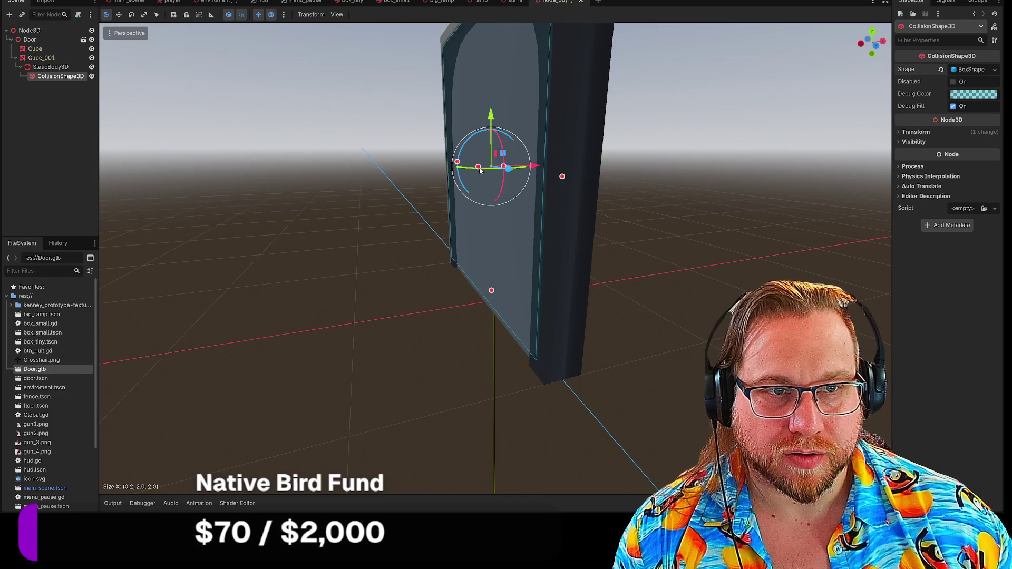
pyautogui.moveTo(637, 175)
pyautogui.mouseDown(button='middle')
pyautogui.moveTo(599, 174)
pyautogui.moveTo(581, 153)
pyautogui.moveTo(675, 179)
pyautogui.moveTo(570, 195)
pyautogui.moveTo(529, 176)
pyautogui.moveTo(590, 195)
pyautogui.moveTo(637, 176)
pyautogui.moveTo(695, 177)
pyautogui.moveTo(595, 166)
pyautogui.mouseUp(button='middle')
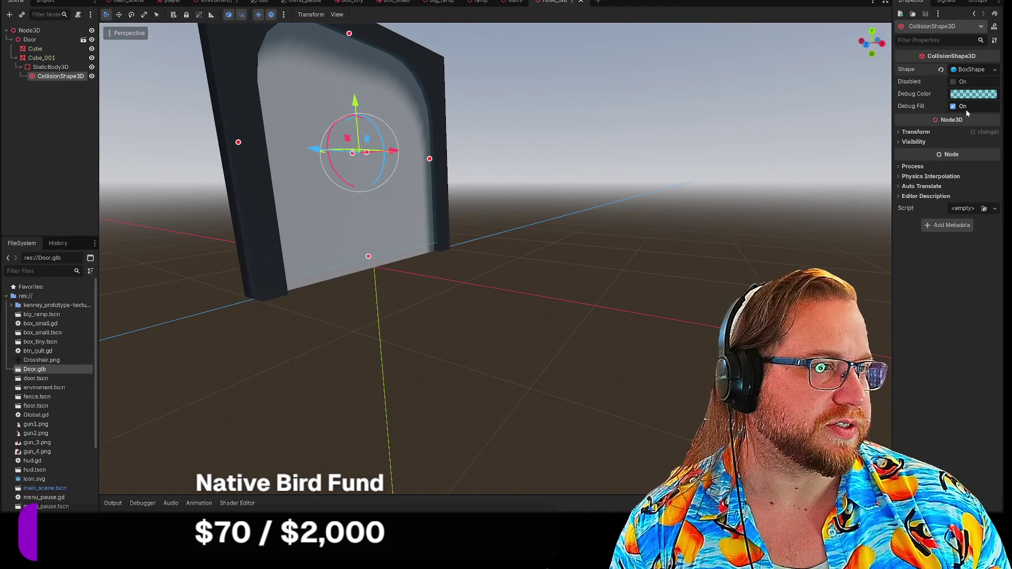
pyautogui.moveTo(497, 191); pyautogui.dragTo(431, 206, button='middle')
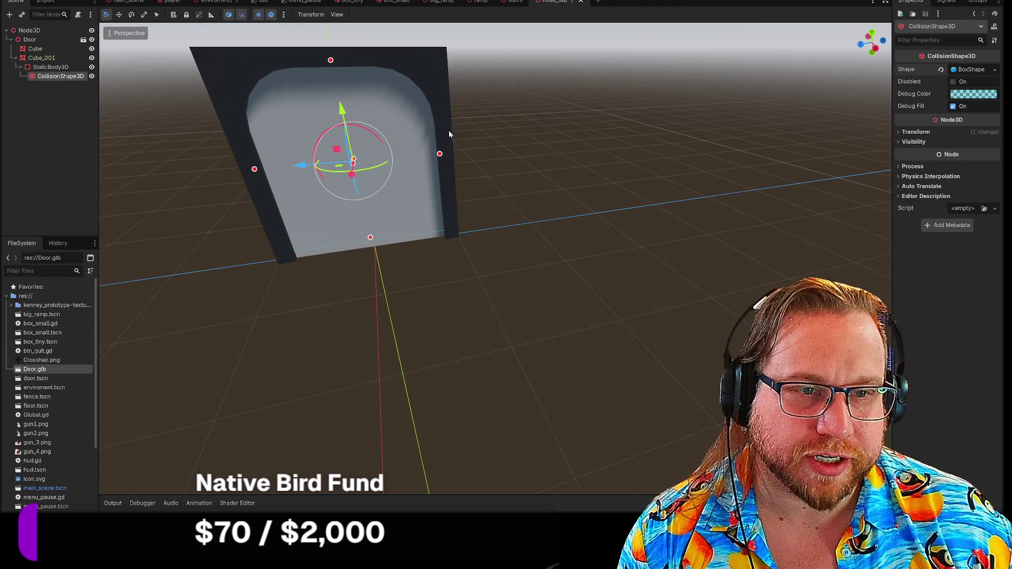
pyautogui.click(45, 111)
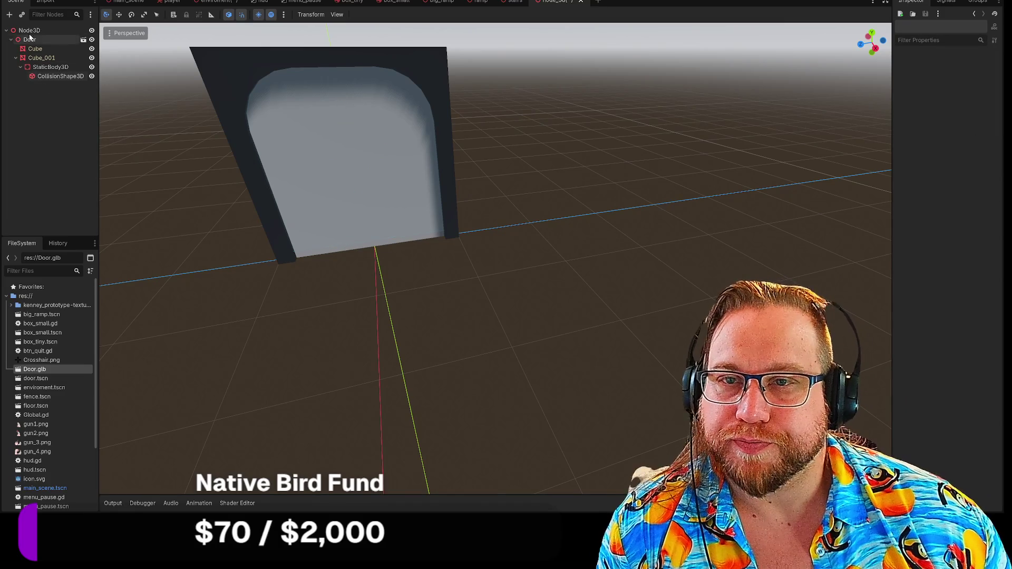
# Step: Save the node_3d door scene and start renaming its root Node3D
pyautogui.rightClick(548, 3)
pyautogui.click(580, 18)
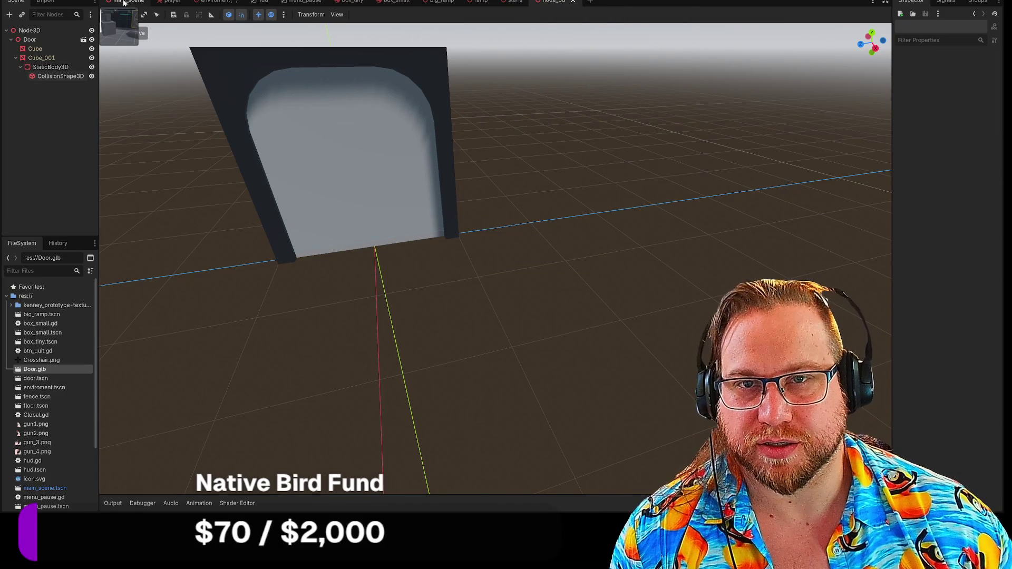
pyautogui.rightClick(31, 32)
pyautogui.click(56, 104)
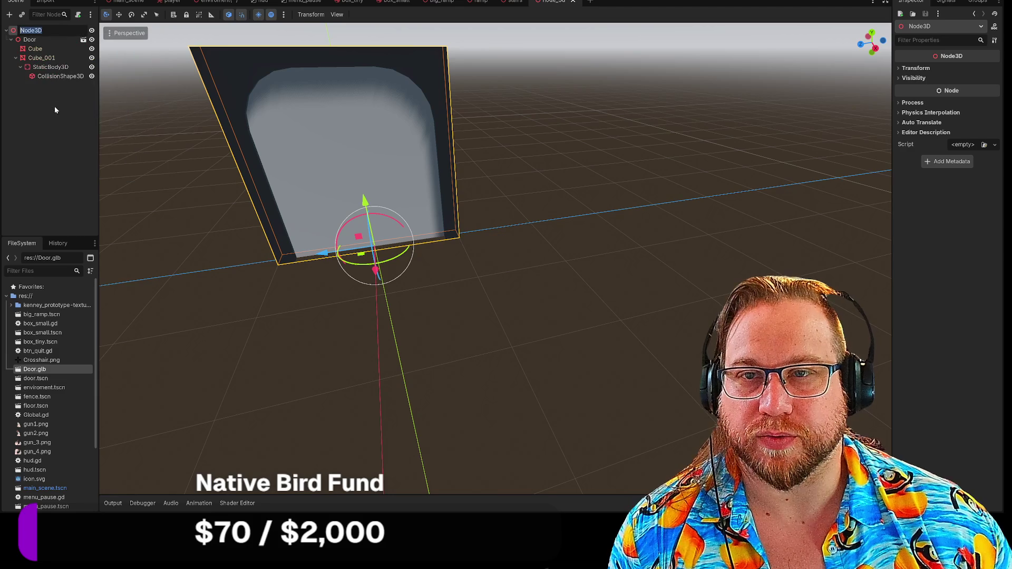
# Step: Rename the root node to Door and save the scene as doorbutusable.tscn, not overwriting door.tscn
pyautogui.write('Door')
pyautogui.press('Return')
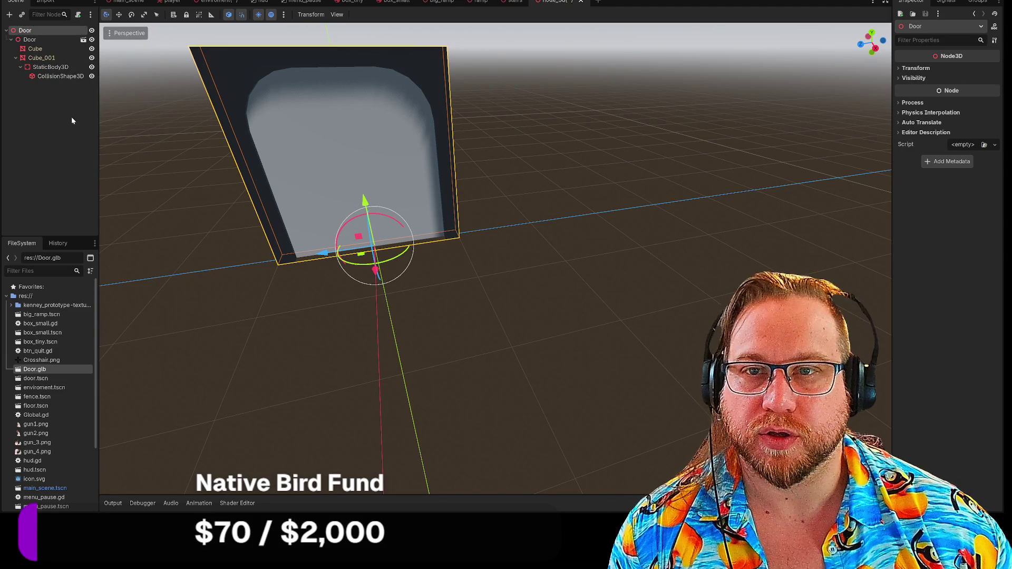
pyautogui.rightClick(557, 2)
pyautogui.click(596, 26)
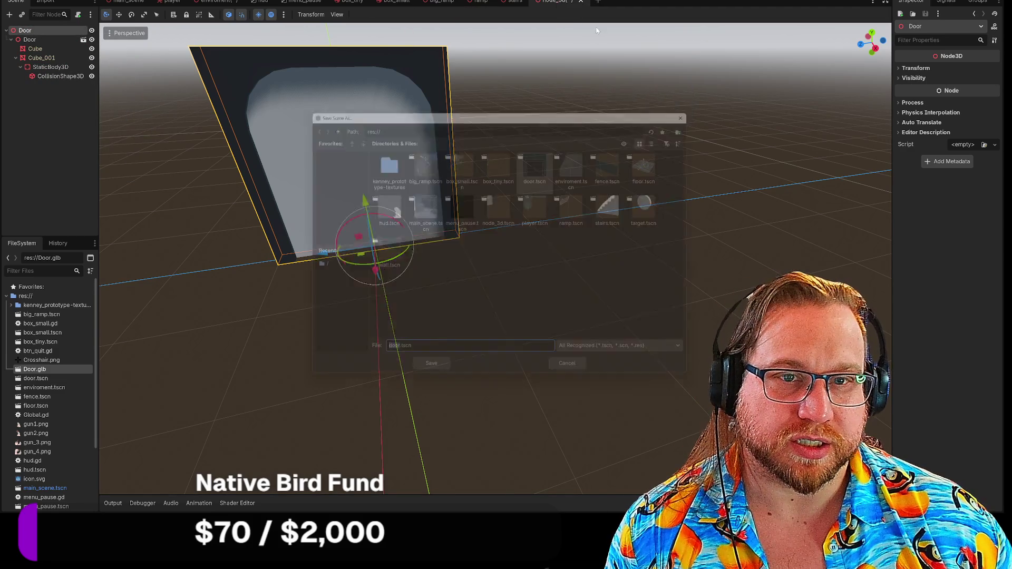
pyautogui.click(435, 380)
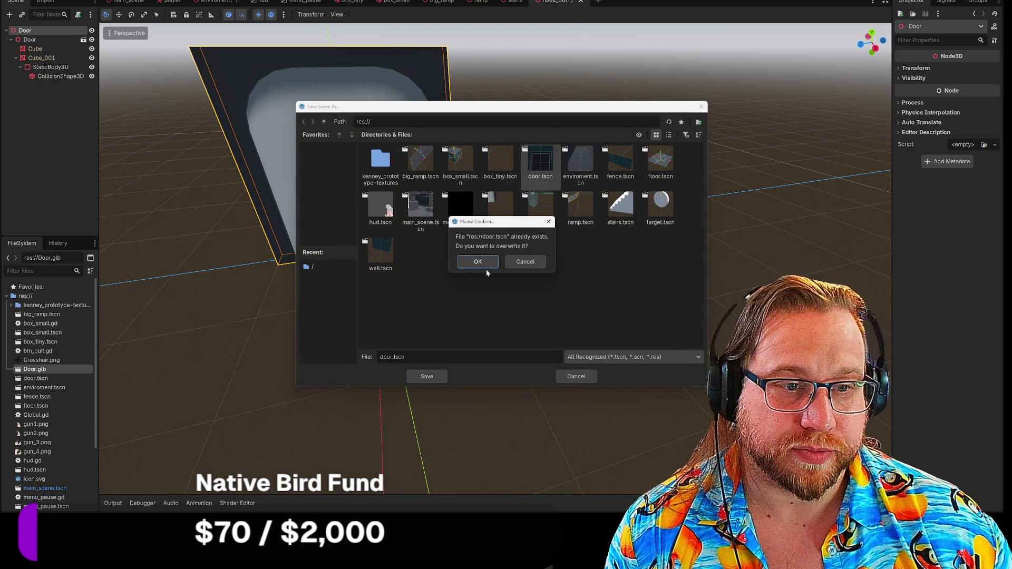
pyautogui.click(527, 265)
pyautogui.write('butusable')
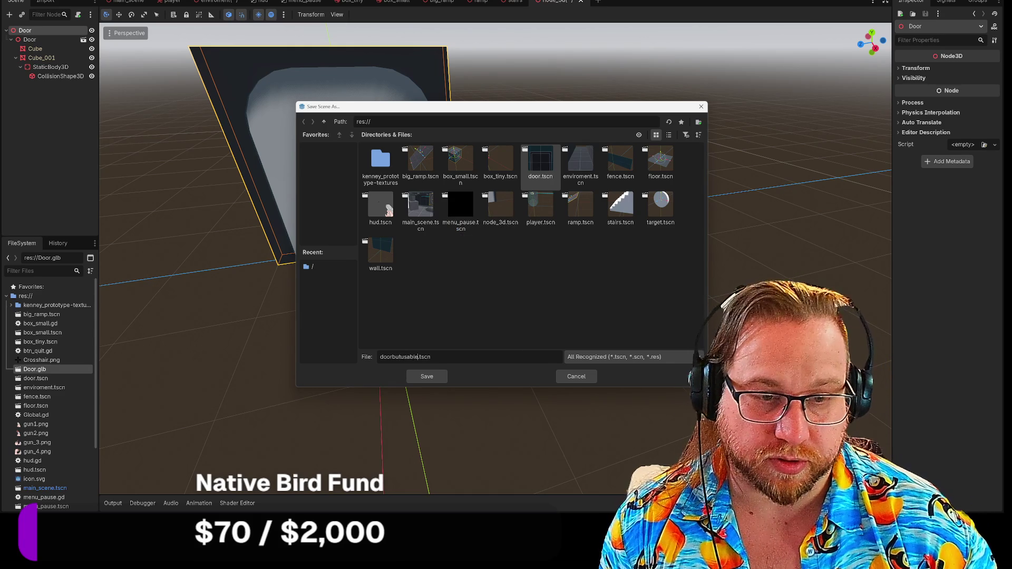
pyautogui.press('Return')
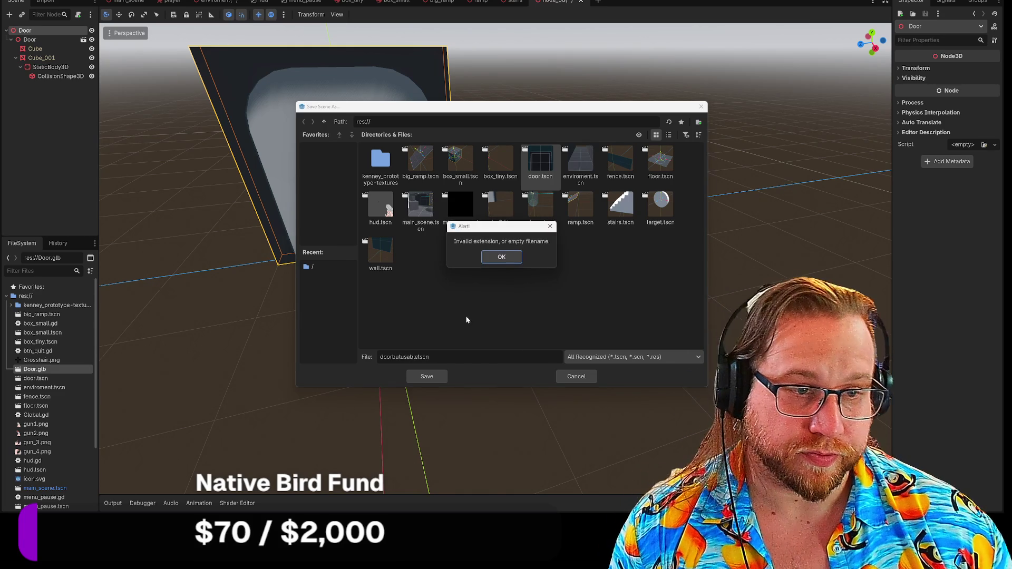
pyautogui.click(503, 257)
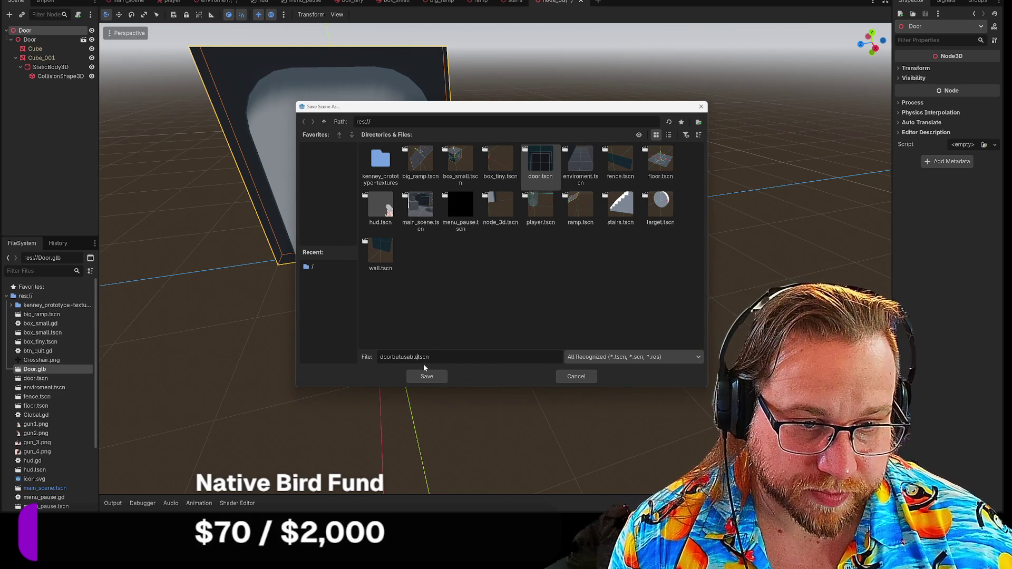
pyautogui.write('.')
pyautogui.press('Return')
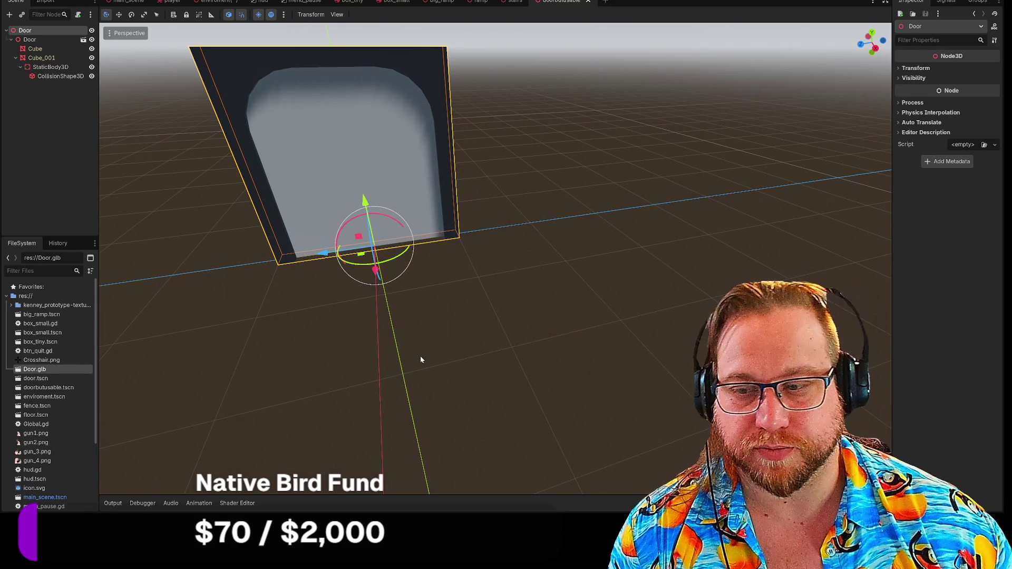
pyautogui.rightClick(560, 3)
# Step: In main_scene, remove the door.tscn instance that was dropped in by mistake
pyautogui.click(599, 16)
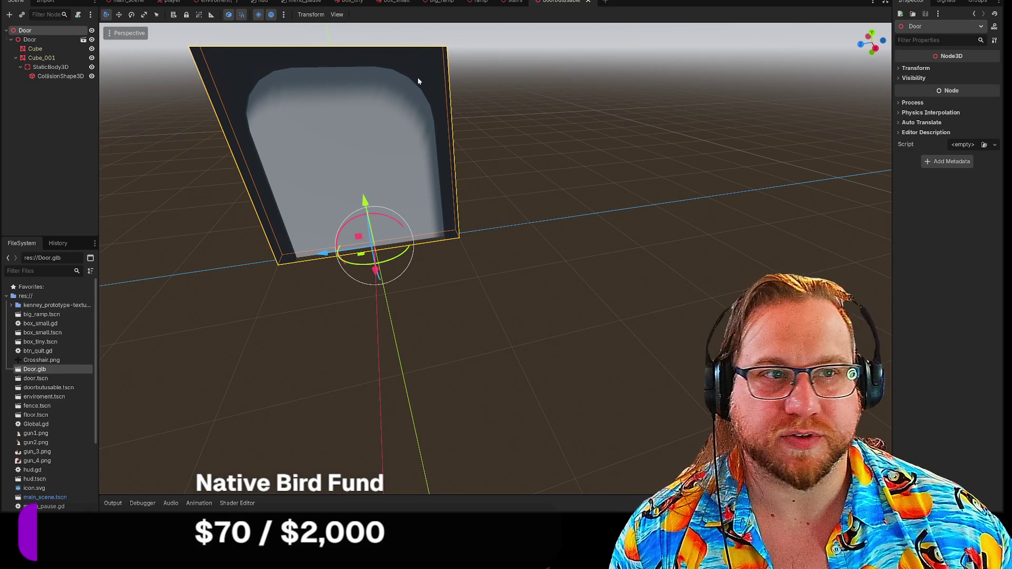
pyautogui.click(127, 2)
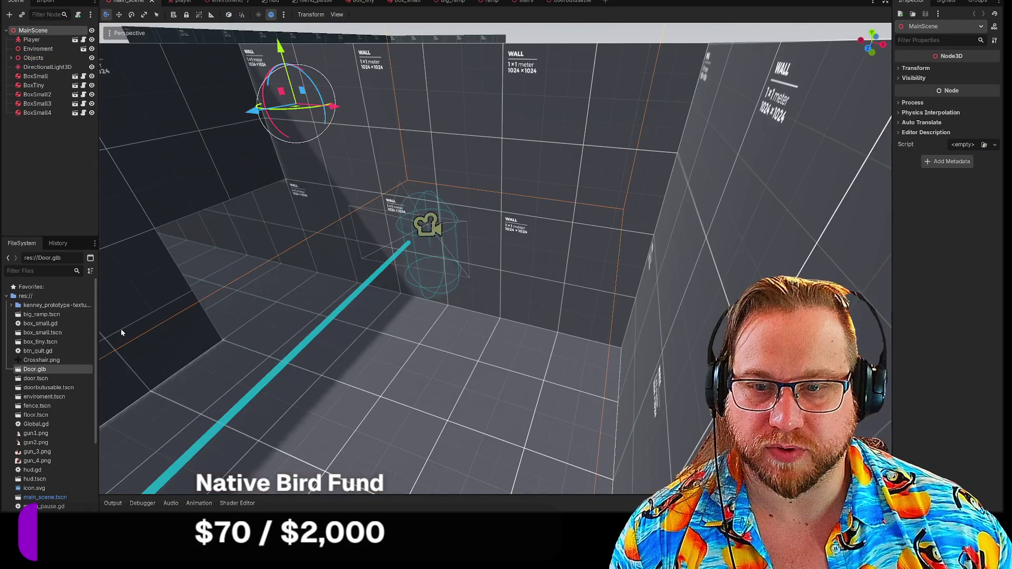
pyautogui.moveTo(28, 384)
pyautogui.mouseDown()
pyautogui.moveTo(176, 398)
pyautogui.moveTo(436, 388)
pyautogui.moveTo(354, 421)
pyautogui.mouseUp()
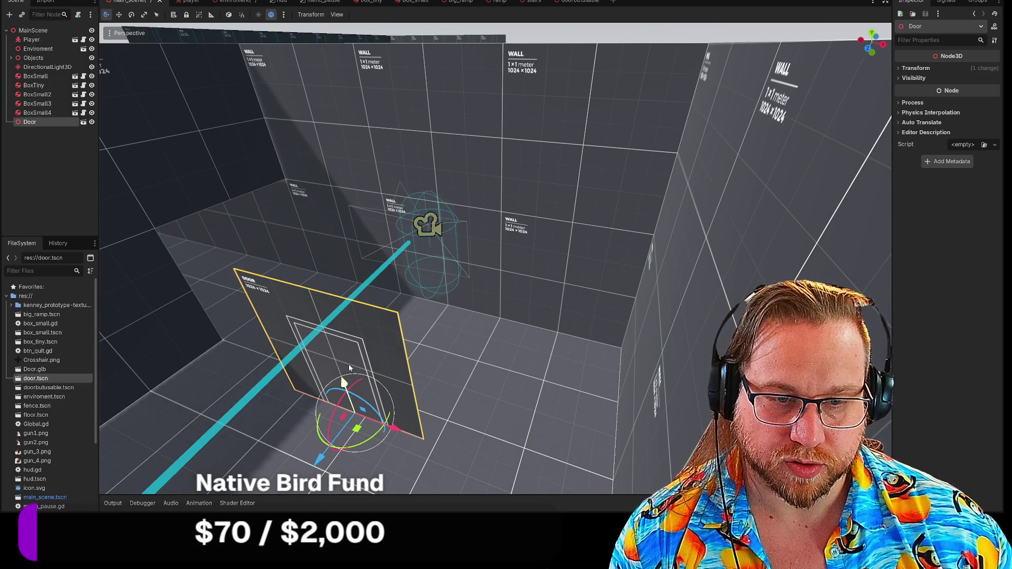
pyautogui.press('Delete')
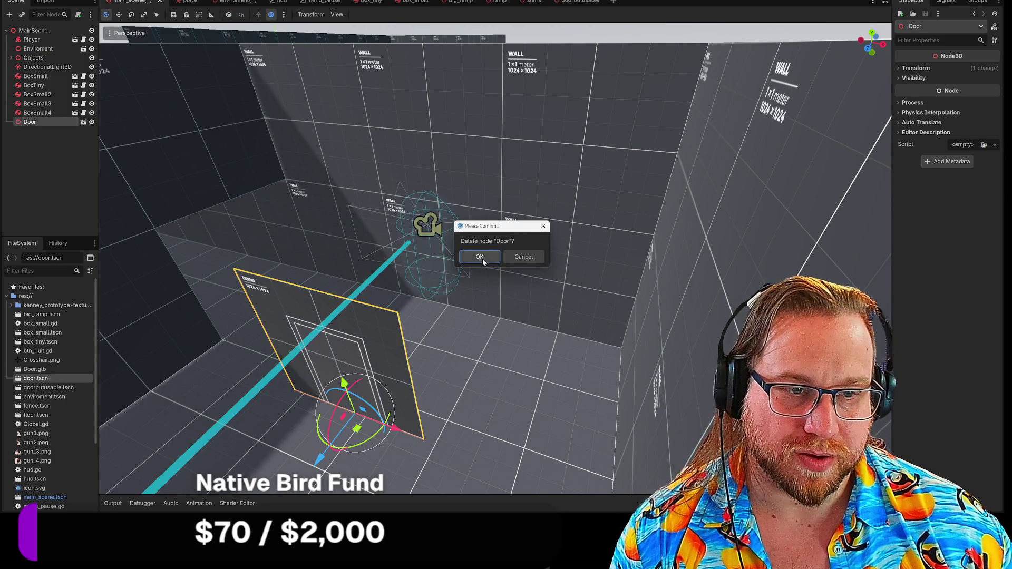
pyautogui.click(482, 259)
# Step: Instance doorbutusable.tscn in the main scene and move it down the corridor with snapping enabled
pyautogui.moveTo(39, 387)
pyautogui.mouseDown()
pyautogui.moveTo(279, 287)
pyautogui.moveTo(270, 304)
pyautogui.moveTo(206, 278)
pyautogui.moveTo(226, 248)
pyautogui.mouseUp()
pyautogui.press('f')
pyautogui.moveTo(527, 253); pyautogui.dragTo(553, 255, button='middle')
pyautogui.moveTo(484, 310)
pyautogui.mouseDown()
pyautogui.moveTo(425, 189)
pyautogui.moveTo(433, 205)
pyautogui.mouseUp()
pyautogui.press('w')
pyautogui.press('f')
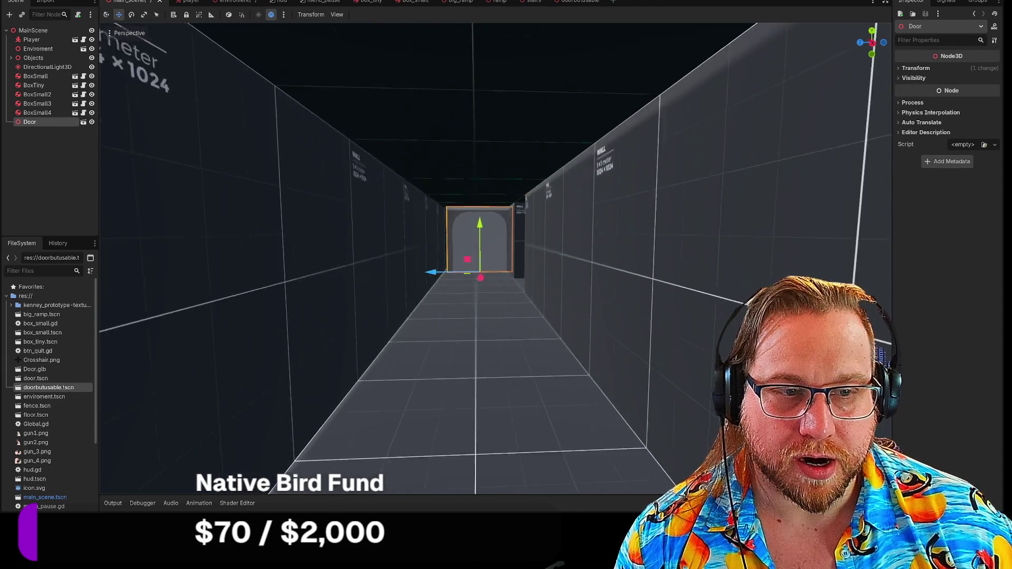
pyautogui.scroll(2, 515, 308)
pyautogui.moveTo(499, 368); pyautogui.dragTo(515, 477)
pyautogui.moveTo(455, 434)
pyautogui.mouseDown()
pyautogui.moveTo(289, 435)
pyautogui.moveTo(438, 440)
pyautogui.mouseUp()
pyautogui.click(241, 14)
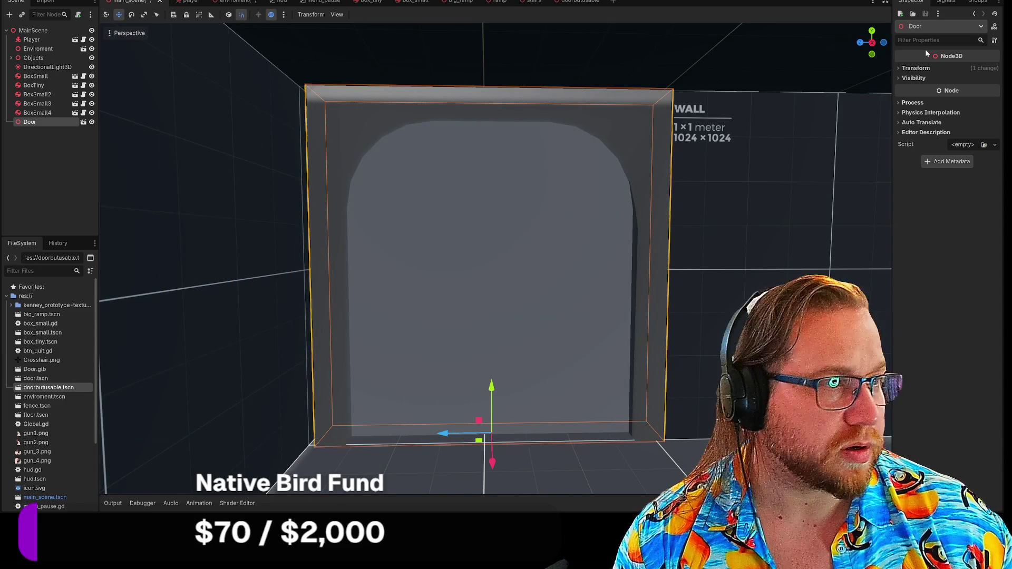
# Step: Reset the Door's position, then move it into the corridor end at about (21.1, 2.0, 30.0)
pyautogui.click(915, 68)
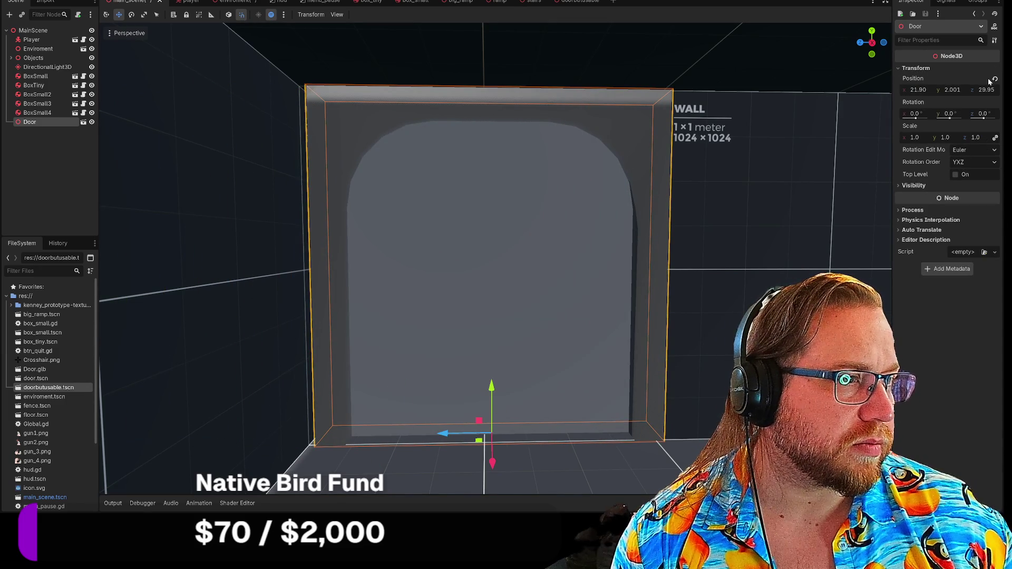
pyautogui.click(993, 80)
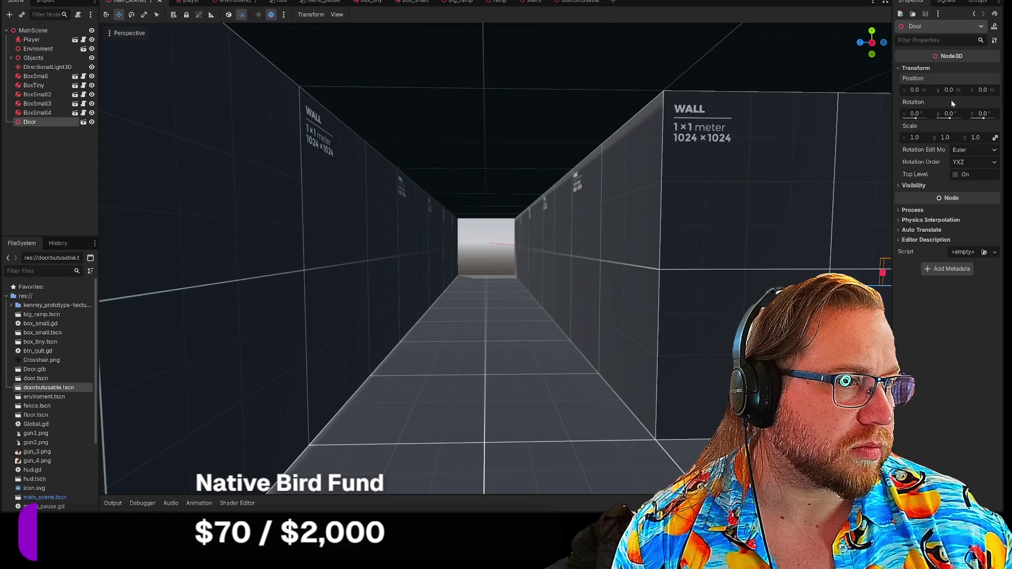
pyautogui.press('f')
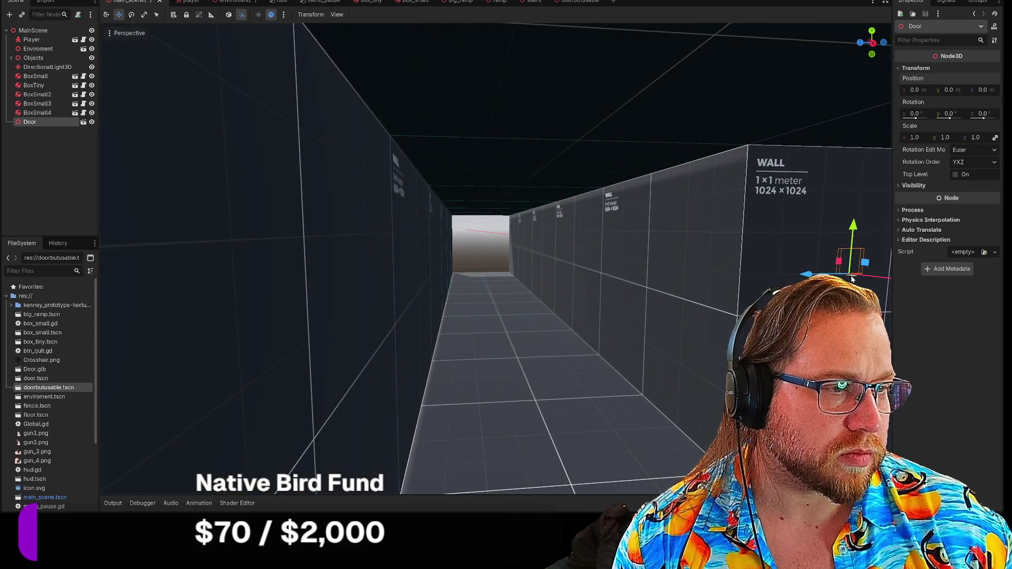
pyautogui.moveTo(832, 266)
pyautogui.mouseDown()
pyautogui.moveTo(554, 499)
pyautogui.moveTo(490, 507)
pyautogui.moveTo(460, 496)
pyautogui.mouseUp()
pyautogui.moveTo(505, 433)
pyautogui.mouseDown()
pyautogui.moveTo(509, 276)
pyautogui.moveTo(539, 460)
pyautogui.moveTo(572, 502)
pyautogui.moveTo(572, 488)
pyautogui.mouseUp()
pyautogui.moveTo(572, 487)
pyautogui.mouseDown(button='right')
pyautogui.moveTo(527, 464)
pyautogui.moveTo(597, 433)
pyautogui.mouseUp(button='right')
pyautogui.moveTo(556, 419)
pyautogui.mouseDown()
pyautogui.moveTo(537, 368)
pyautogui.moveTo(548, 400)
pyautogui.moveTo(544, 387)
pyautogui.mouseUp()
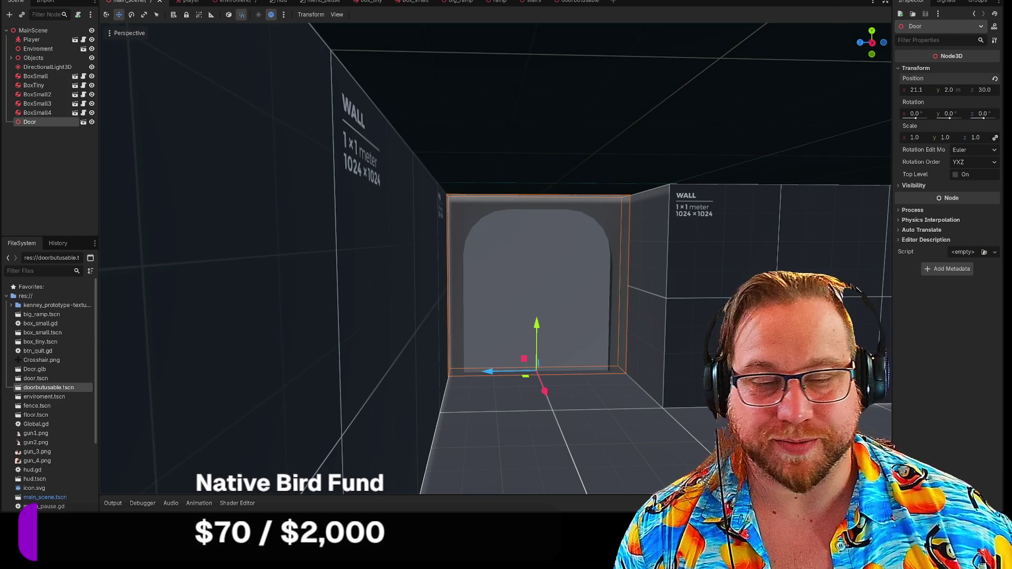
pyautogui.moveTo(735, 189); pyautogui.dragTo(735, 189, button='right')
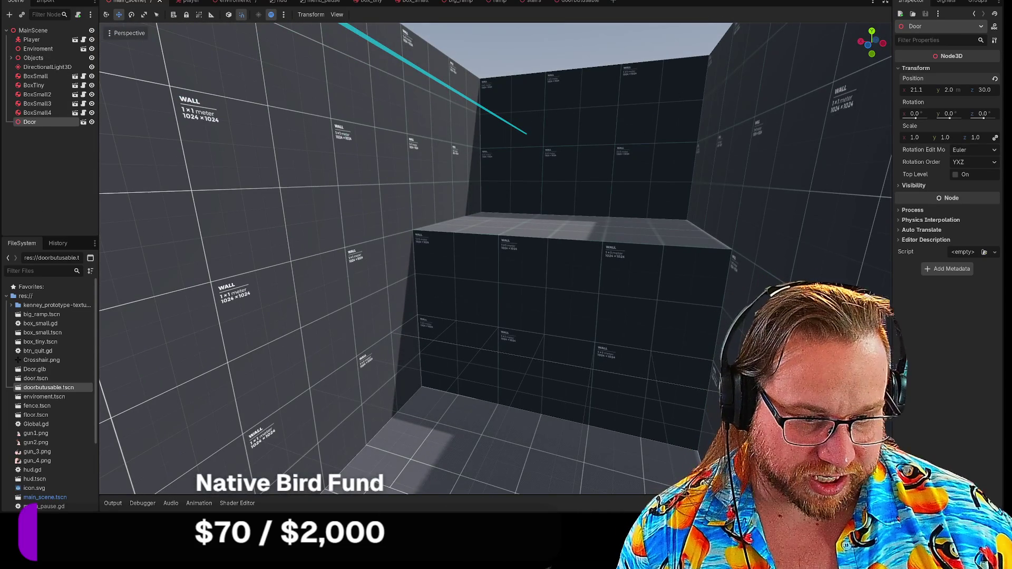
# Step: Launch FireAlpaca from Windows search and dismiss its ads dialog
pyautogui.click(551, 566)
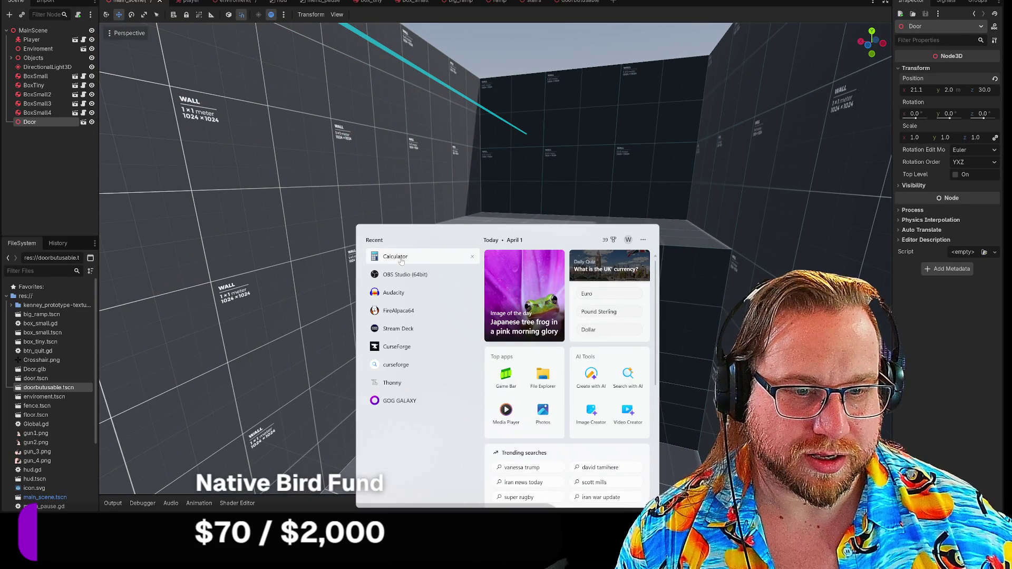
pyautogui.click(398, 312)
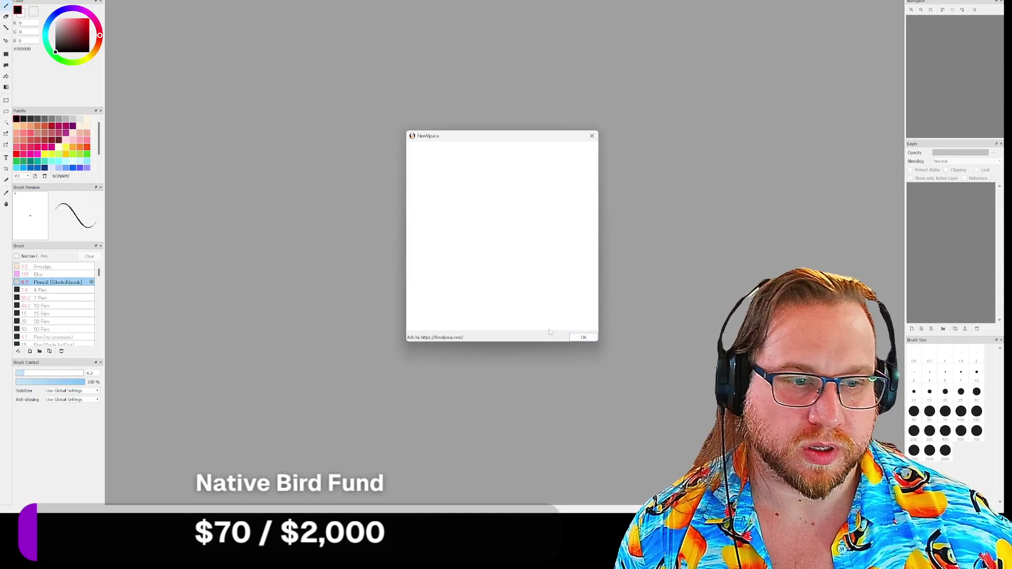
pyautogui.click(583, 340)
# Step: Create a new 200 × 200 pixel canvas
pyautogui.hotkey('alt', 'f')
pyautogui.press('n')
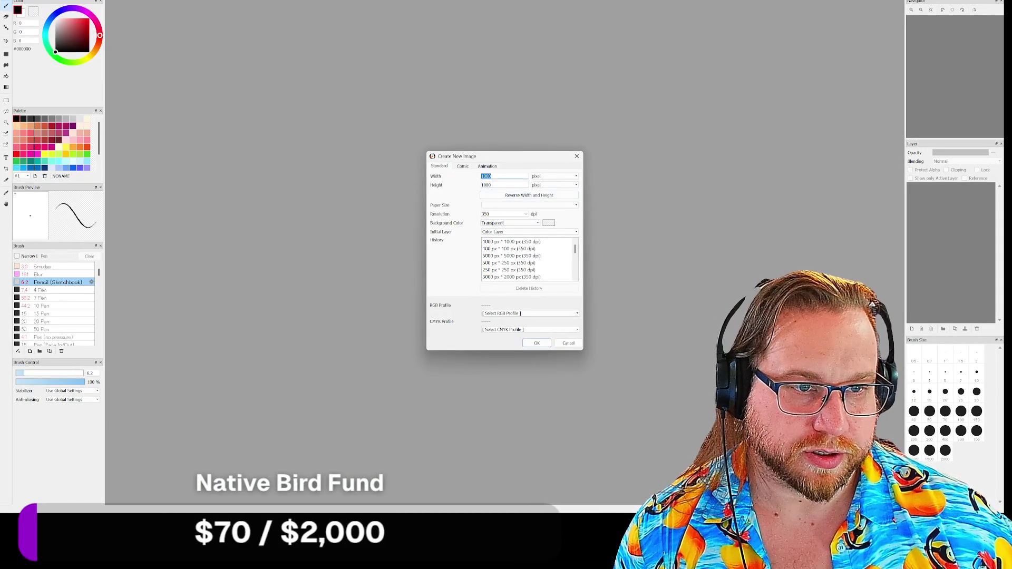
pyautogui.write('00')
pyautogui.press('Tab')
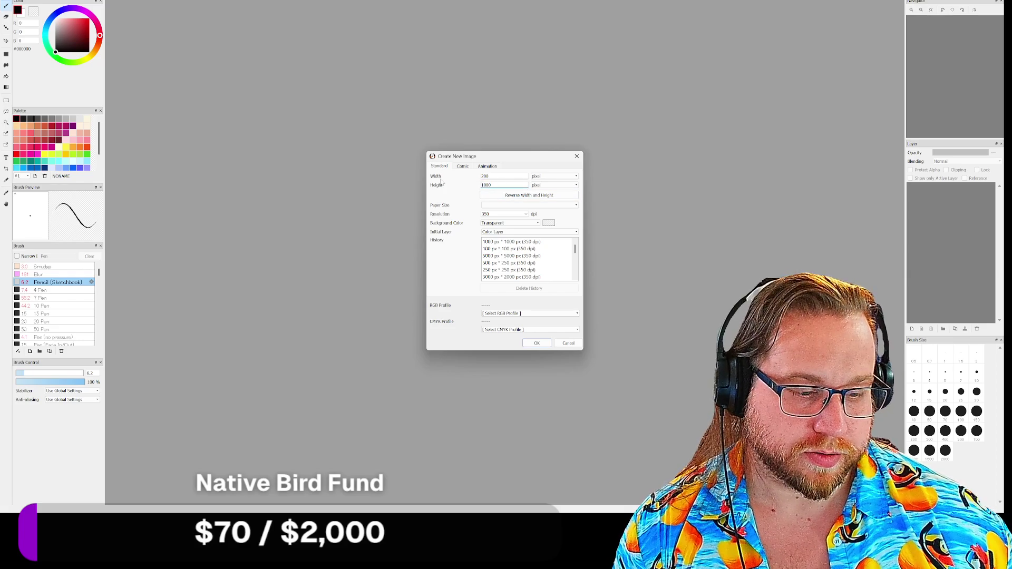
pyautogui.write('200')
pyautogui.press('Return')
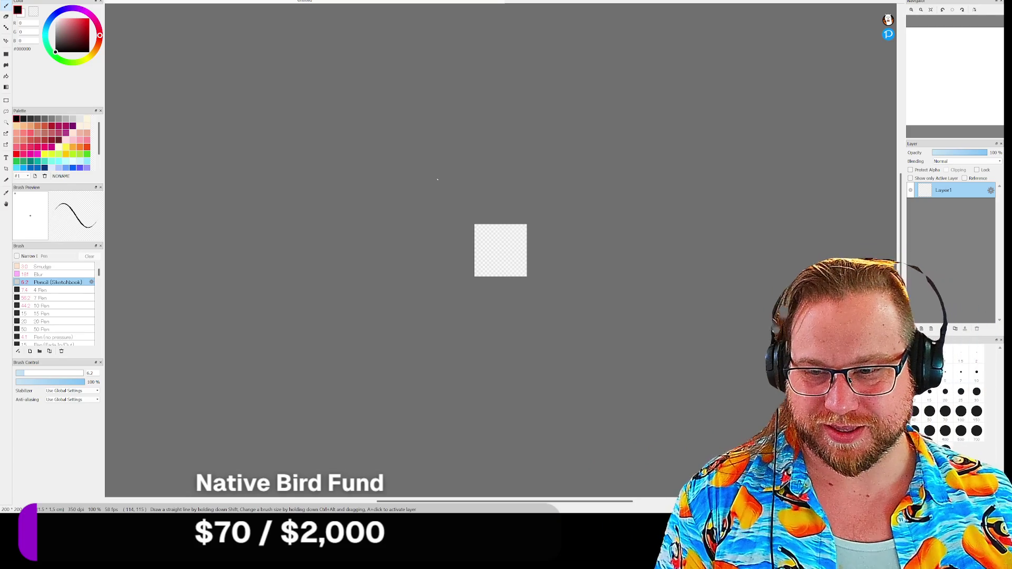
# Step: Zoom in, undo two test strokes, and enlarge the pencil brush to 22
pyautogui.scroll(-3, 497, 255)
pyautogui.scroll(6, 497, 255)
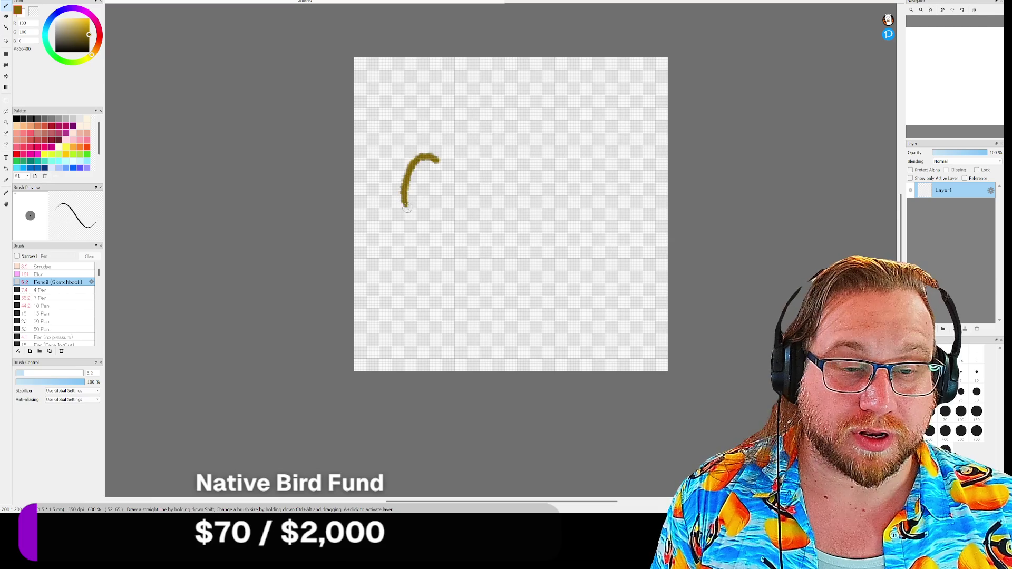
pyautogui.moveTo(404, 203); pyautogui.dragTo(425, 223)
pyautogui.hotkey('ctrl', 'z')
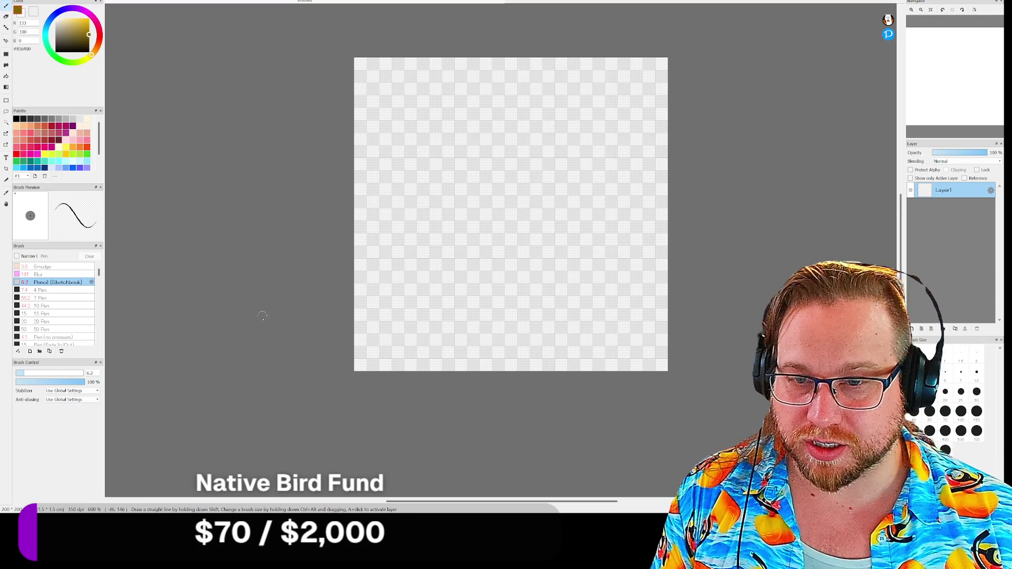
pyautogui.moveTo(29, 377); pyautogui.dragTo(36, 378)
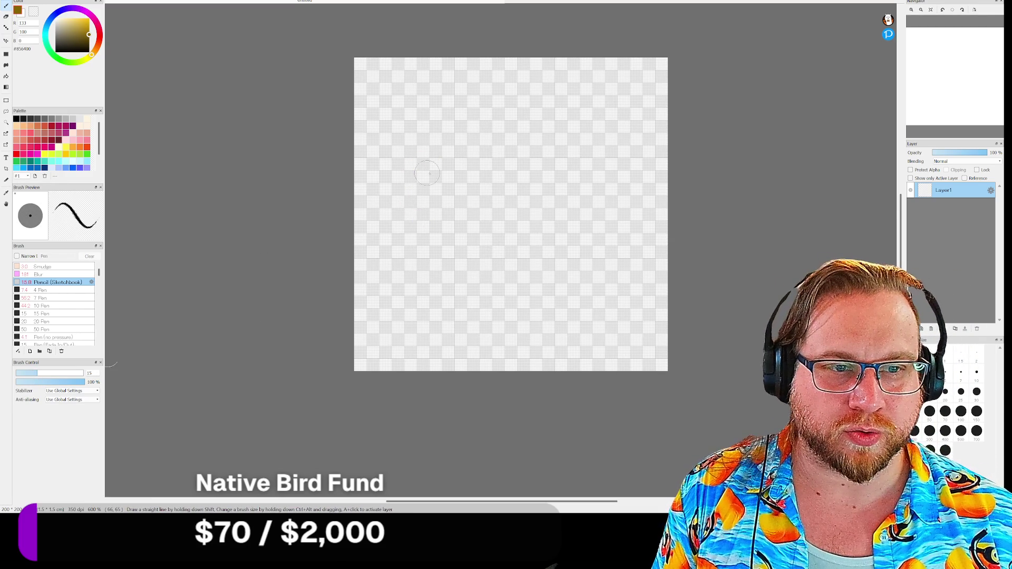
pyautogui.moveTo(465, 171)
pyautogui.mouseDown()
pyautogui.moveTo(446, 150)
pyautogui.moveTo(400, 189)
pyautogui.moveTo(412, 237)
pyautogui.moveTo(469, 216)
pyautogui.moveTo(471, 175)
pyautogui.mouseUp()
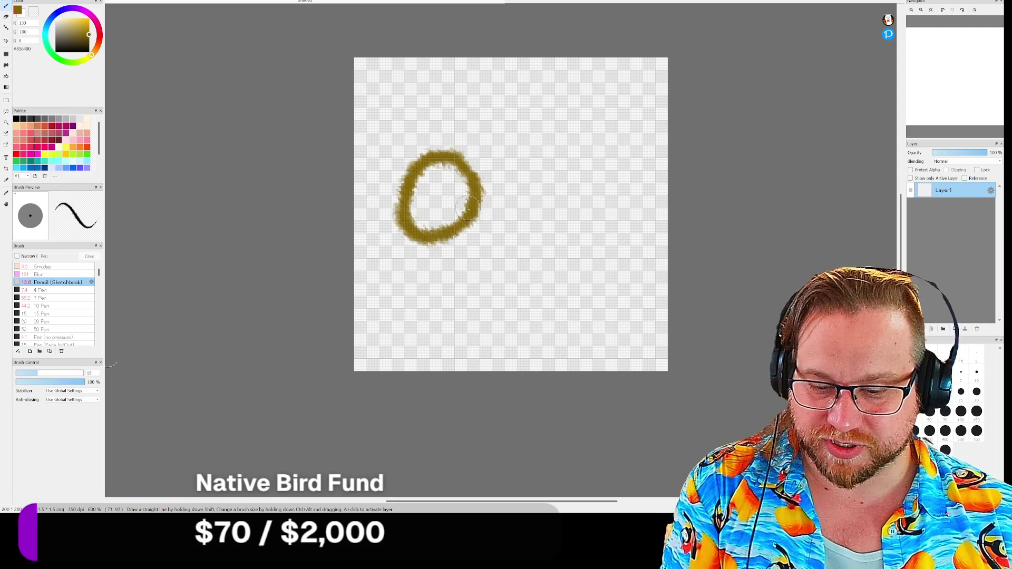
pyautogui.hotkey('ctrl', 'z')
pyautogui.moveTo(38, 377); pyautogui.dragTo(46, 376)
# Step: Paint the brown key's round ring, thick shaft and tooth
pyautogui.moveTo(478, 216)
pyautogui.mouseDown()
pyautogui.moveTo(469, 156)
pyautogui.moveTo(432, 160)
pyautogui.moveTo(419, 242)
pyautogui.moveTo(479, 226)
pyautogui.moveTo(490, 187)
pyautogui.moveTo(624, 182)
pyautogui.moveTo(616, 257)
pyautogui.mouseUp()
pyautogui.moveTo(564, 176)
pyautogui.mouseDown()
pyautogui.moveTo(570, 224)
pyautogui.moveTo(572, 184)
pyautogui.moveTo(597, 187)
pyautogui.moveTo(617, 246)
pyautogui.mouseUp()
pyautogui.moveTo(564, 188)
pyautogui.mouseDown()
pyautogui.moveTo(498, 199)
pyautogui.moveTo(453, 144)
pyautogui.moveTo(434, 169)
pyautogui.moveTo(423, 222)
pyautogui.mouseUp()
pyautogui.moveTo(434, 257)
pyautogui.mouseDown()
pyautogui.moveTo(469, 250)
pyautogui.moveTo(471, 184)
pyautogui.moveTo(424, 177)
pyautogui.moveTo(414, 210)
pyautogui.moveTo(430, 252)
pyautogui.mouseUp()
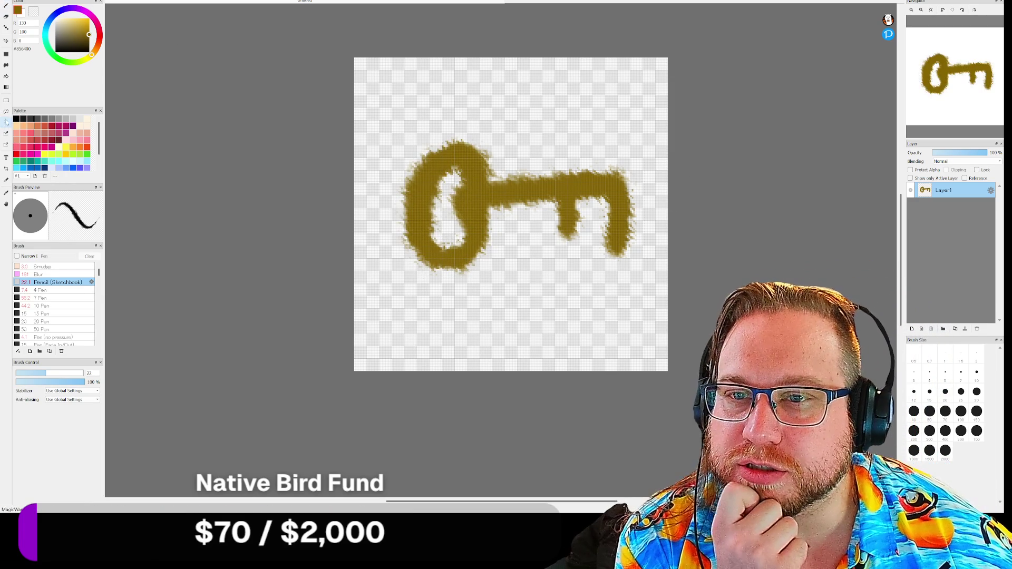
# Step: Magic Wand-select the transparent background, then add the hole inside the key's ring
pyautogui.click(6, 123)
pyautogui.click(473, 203)
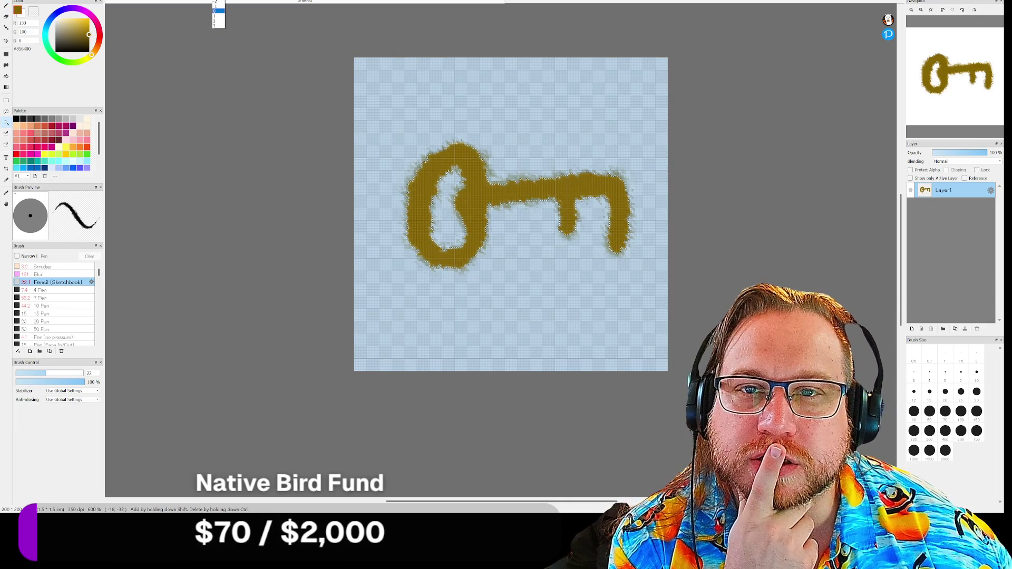
pyautogui.click(342, 103)
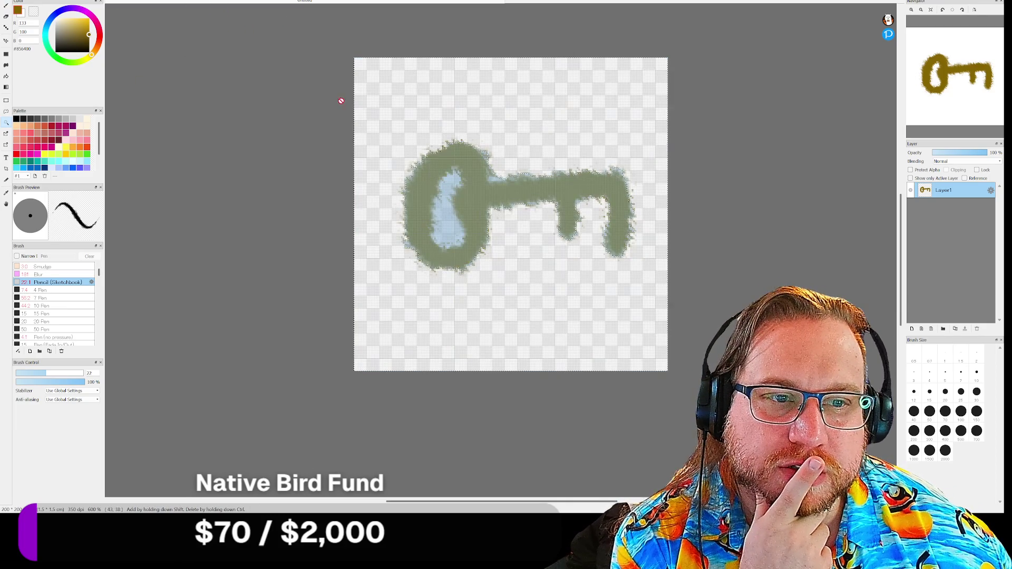
pyautogui.click(450, 159)
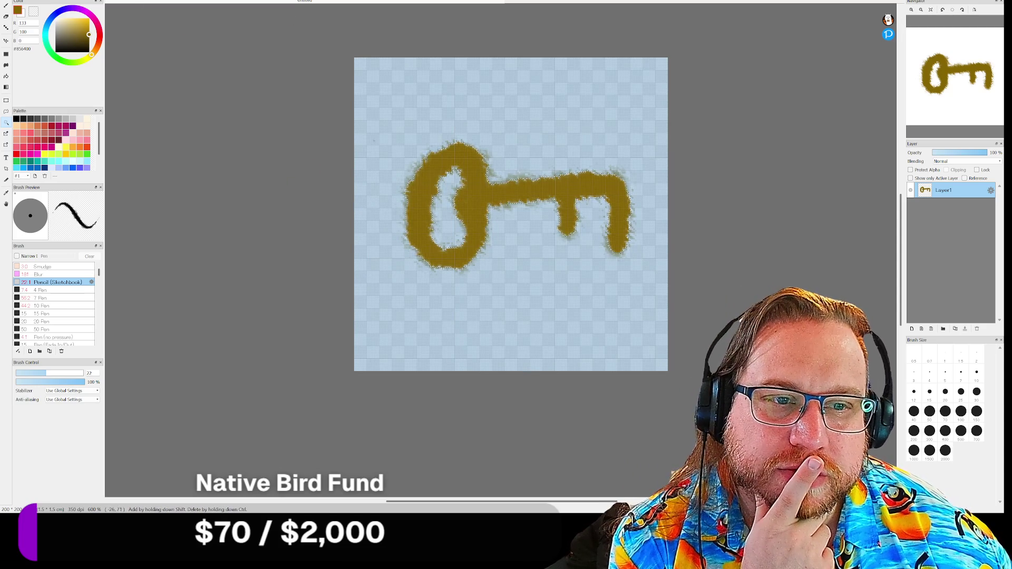
pyautogui.click(398, 126)
pyautogui.click(432, 257)
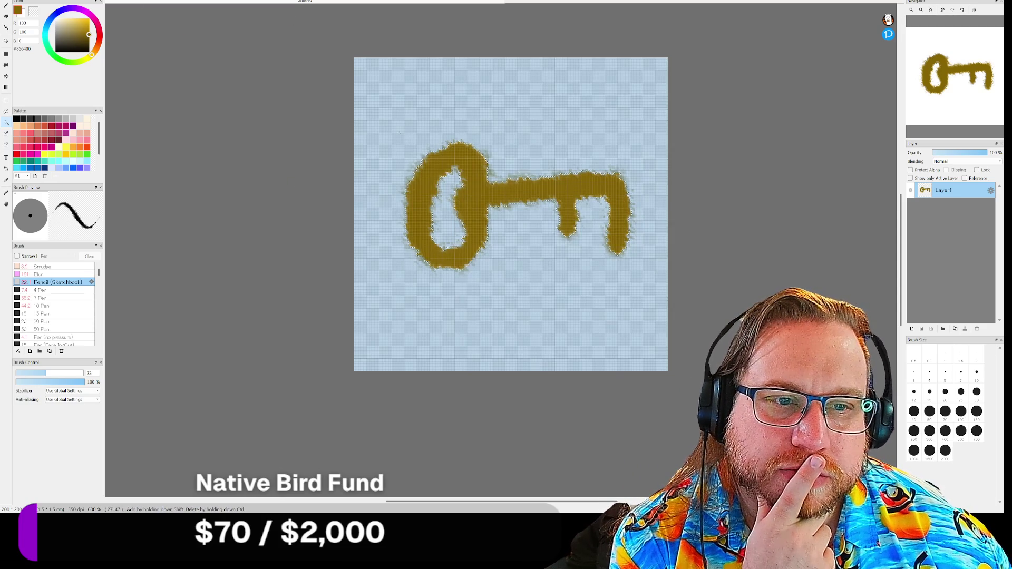
pyautogui.click(411, 326)
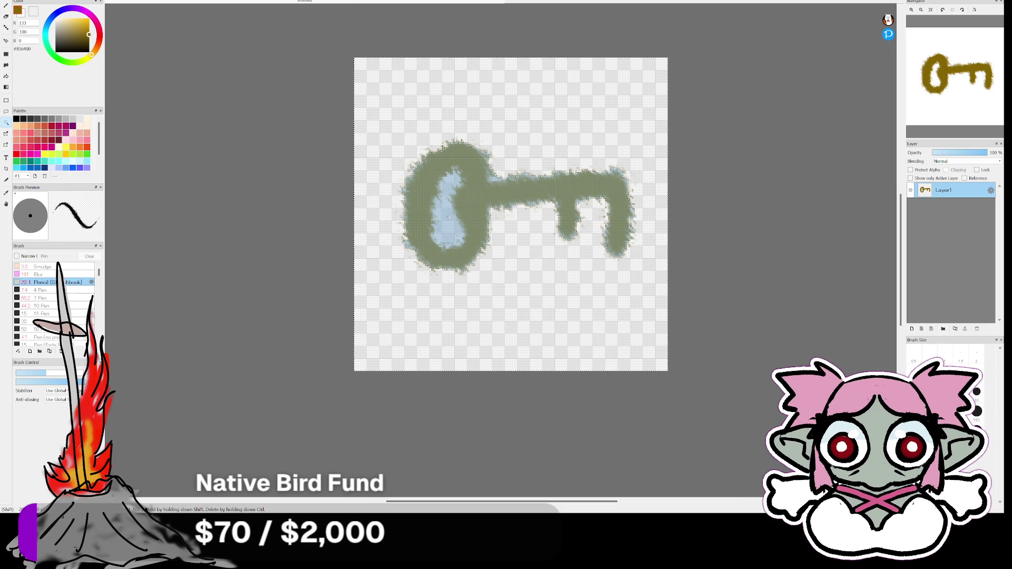
pyautogui.keyDown('shift'); pyautogui.click(455, 229); pyautogui.keyUp('shift')
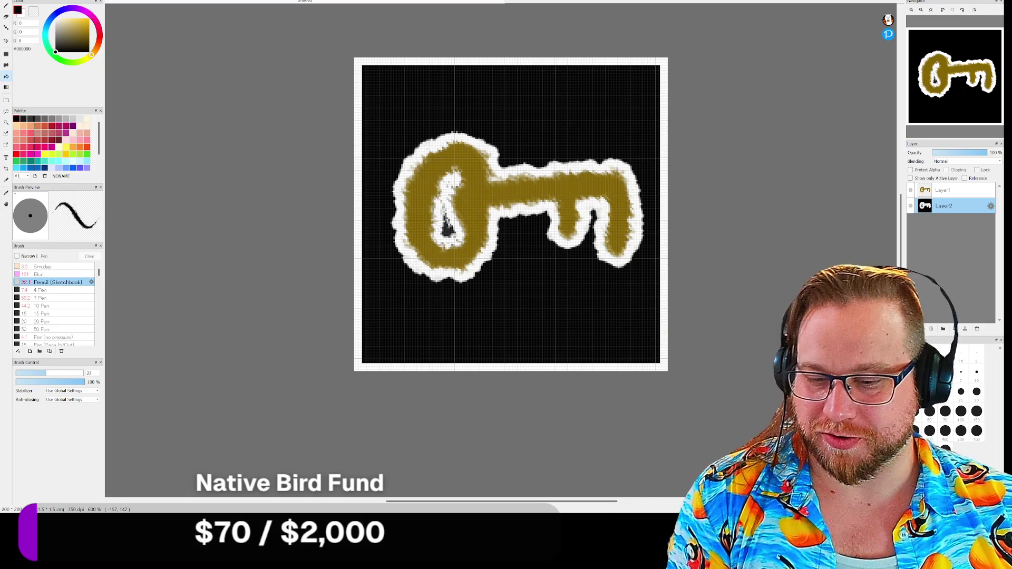
# Step: Undo the black fill to keep the white outline, then set up a size-21 Eraser on Layer1
pyautogui.hotkey('ctrl', 'z')
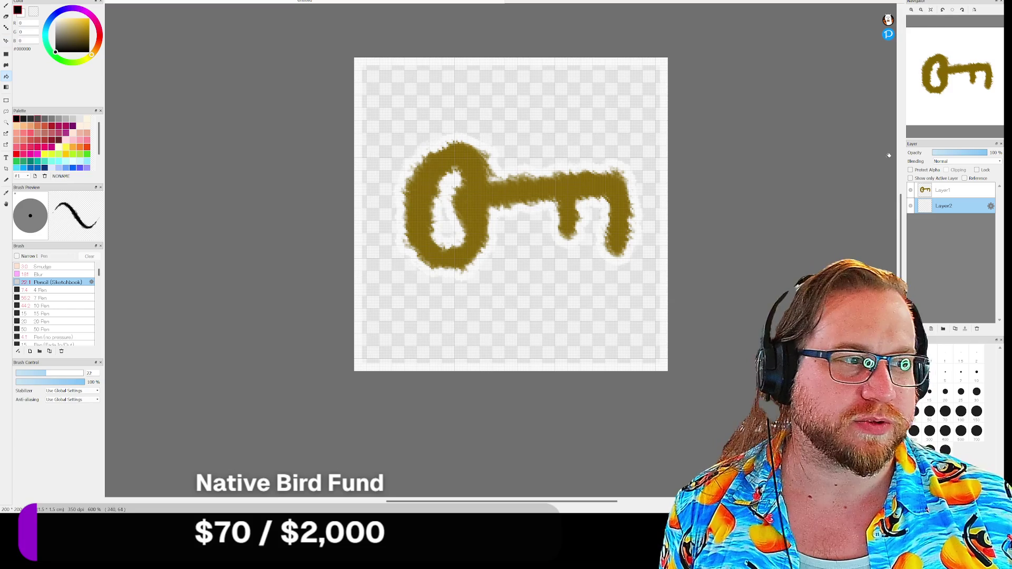
pyautogui.click(957, 194)
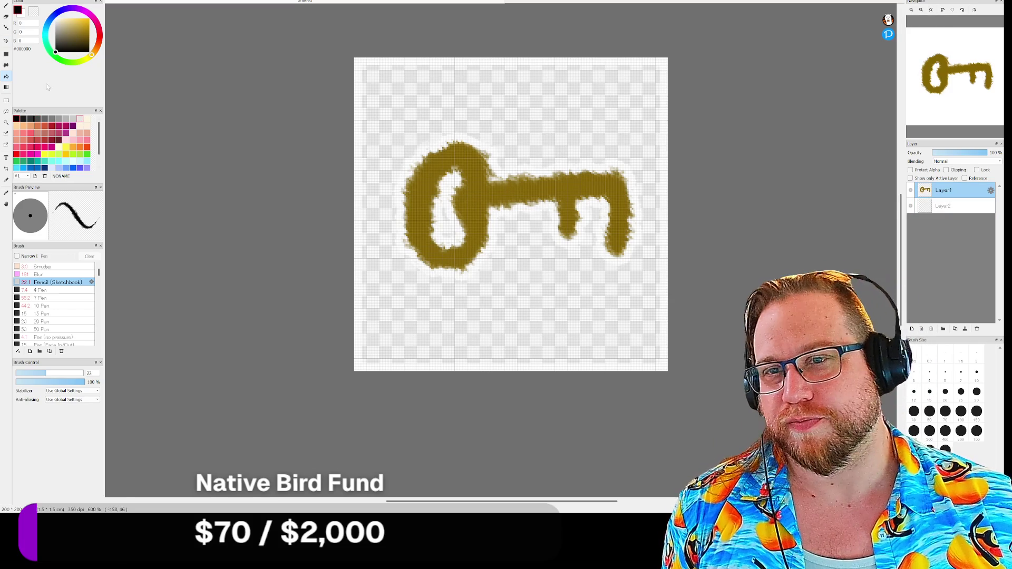
pyautogui.click(6, 17)
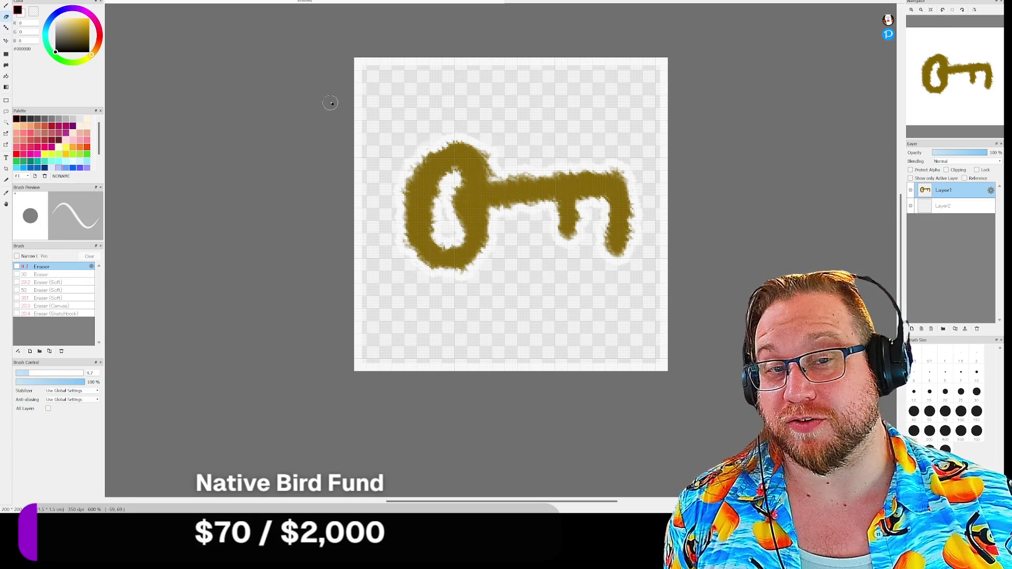
pyautogui.moveTo(37, 373); pyautogui.dragTo(45, 373)
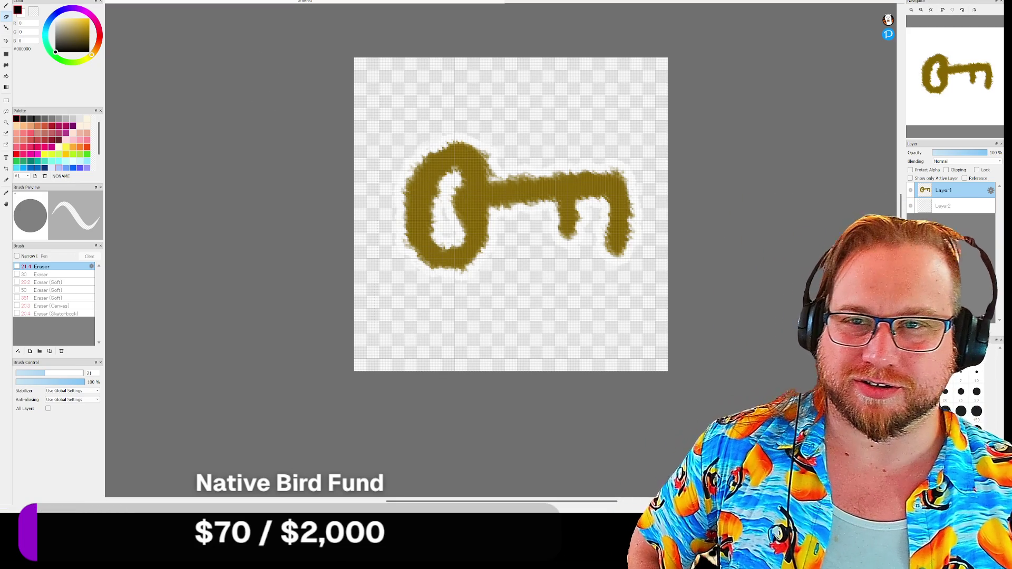
pyautogui.click(13, 1)
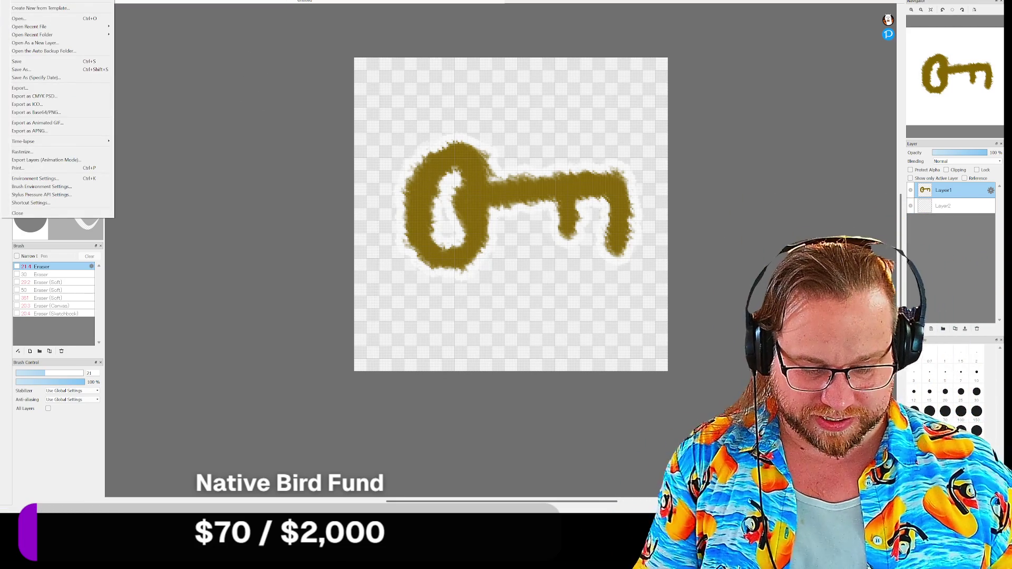